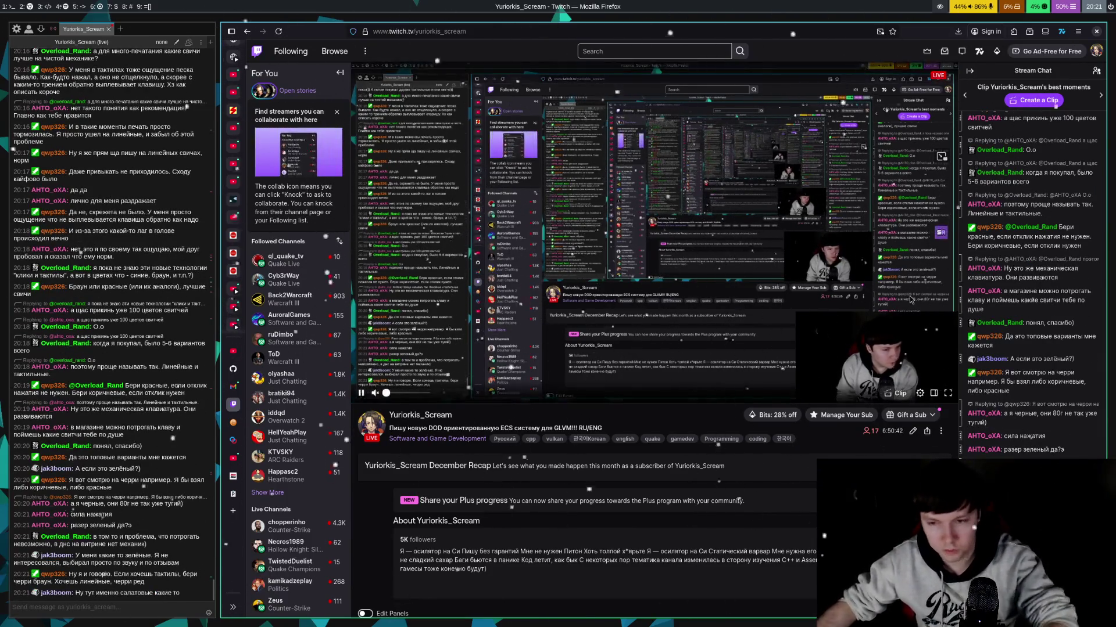
- Switch away from the Yuriorkis_Scream Twitch page to the full-screen retro computer wallpaper scene with Super+6
key(super+6)
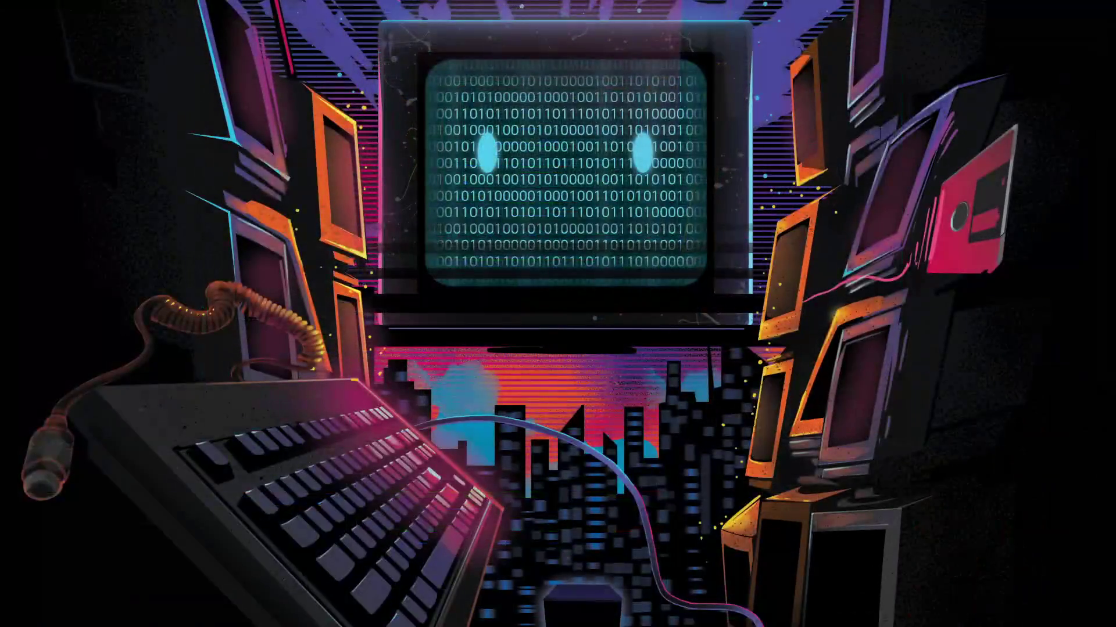
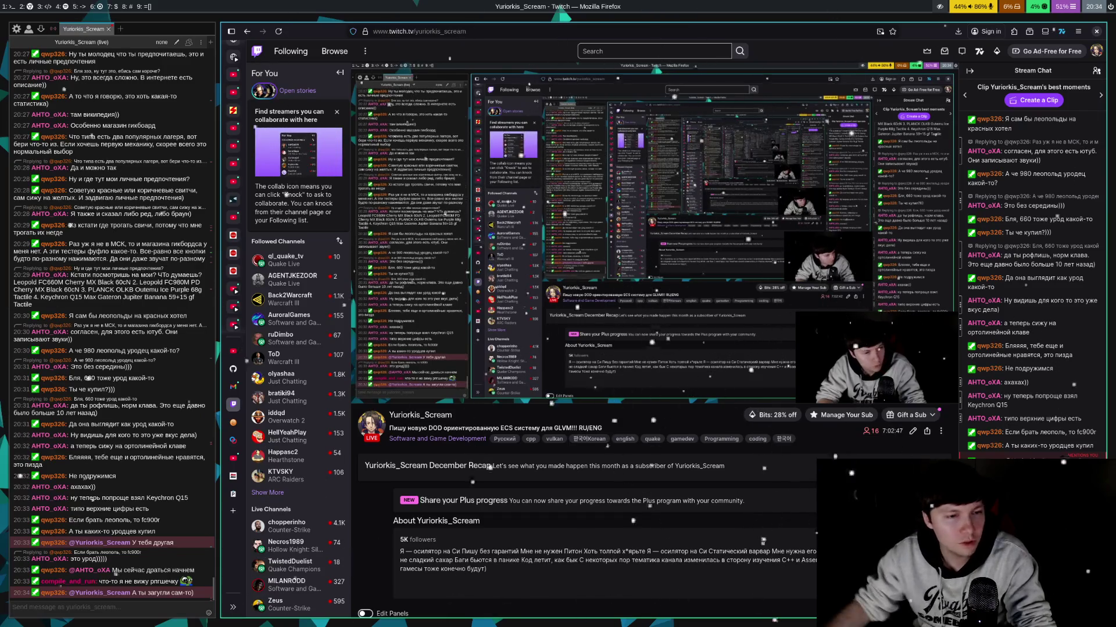
- Open a new tab and load the Google homepage with the 'go' shortcut
key(ctrl+t)
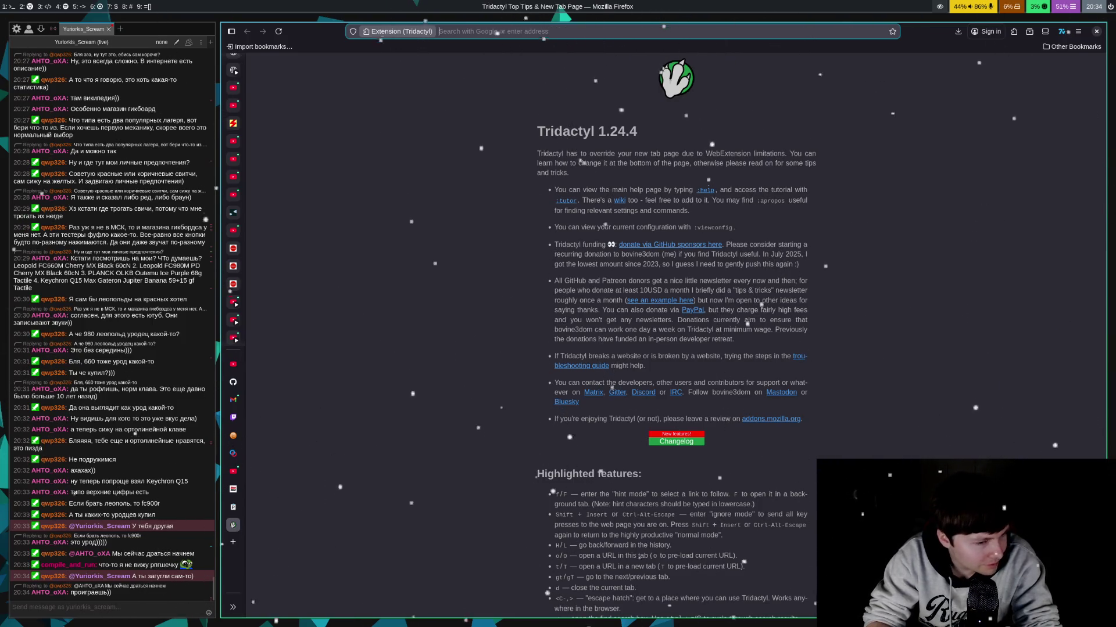
text(google.com)
key(Return)
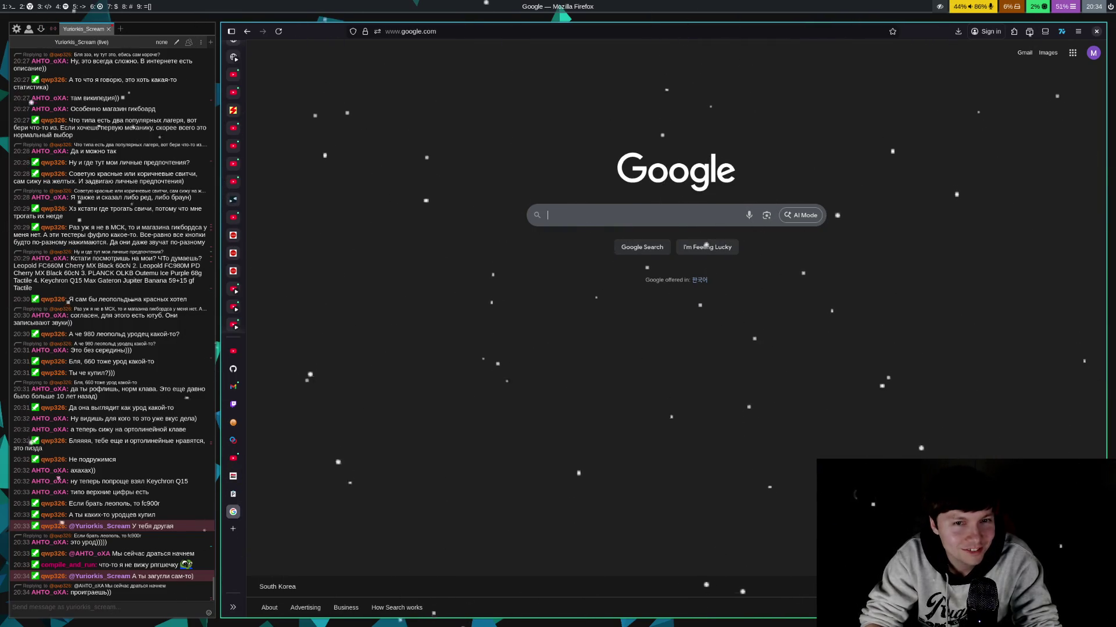
- Search Google for 'leopold fc980' and open the white FC980MBT PD keyboard listing
text(leop)
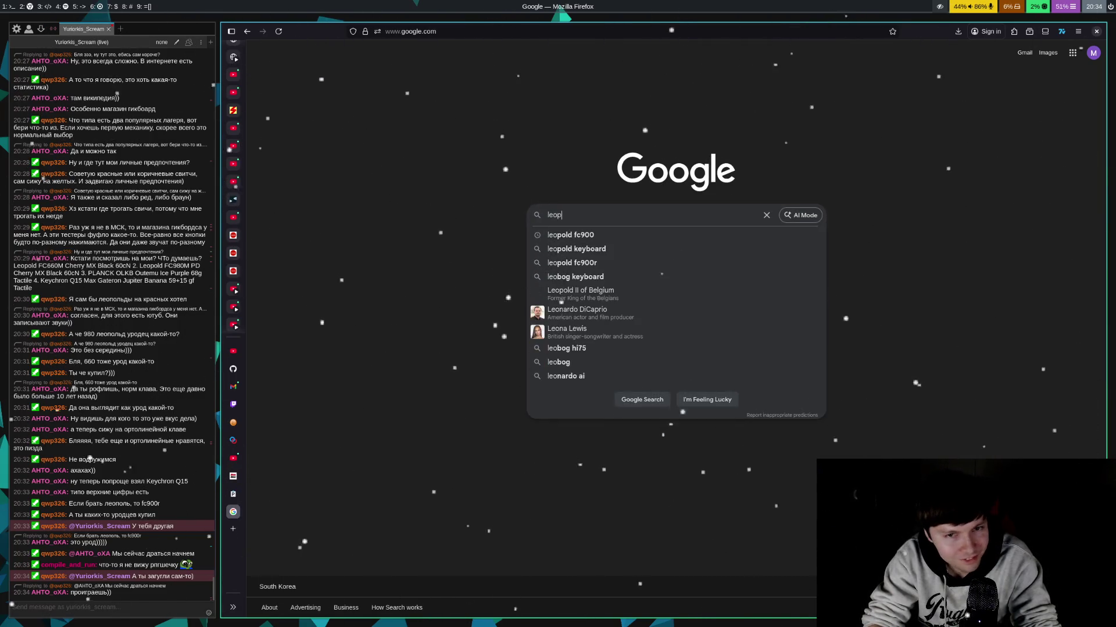
text(old)
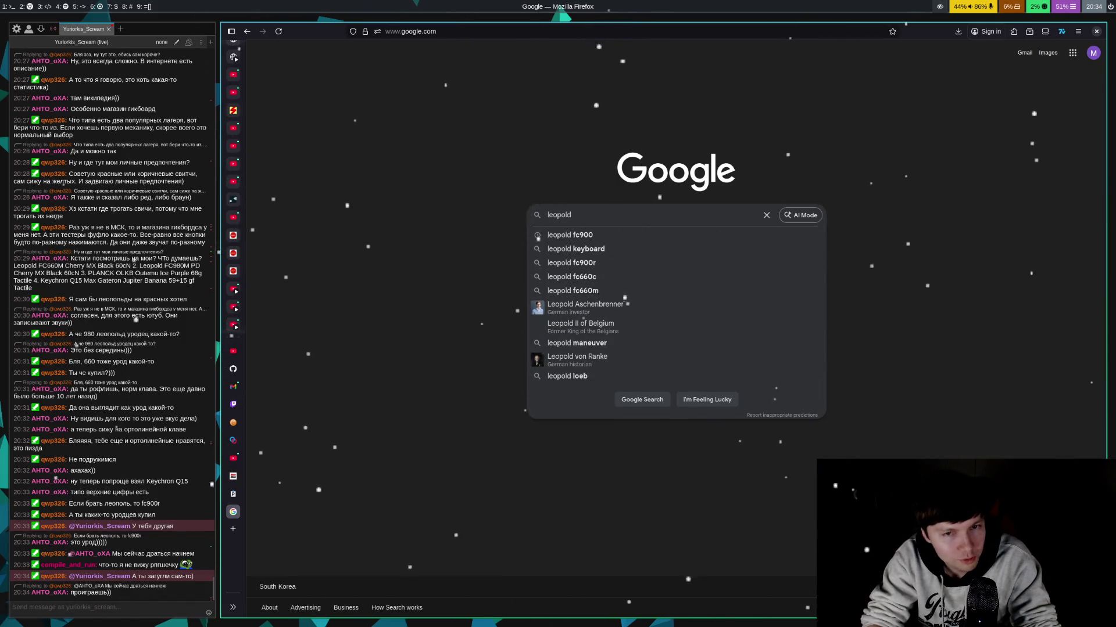
text( fc980)
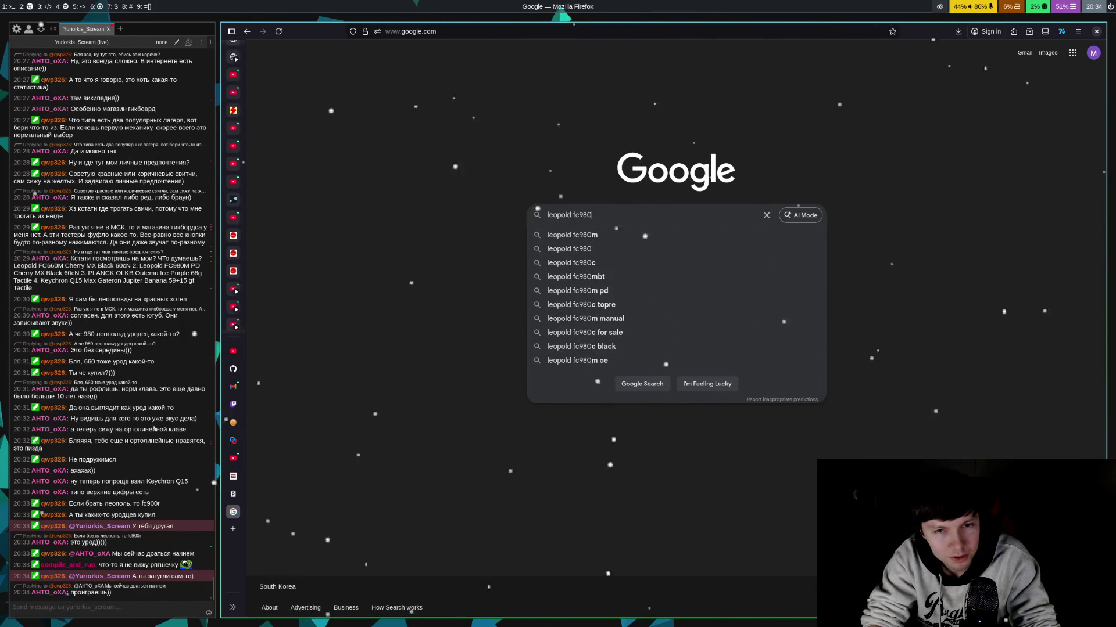
key(Return)
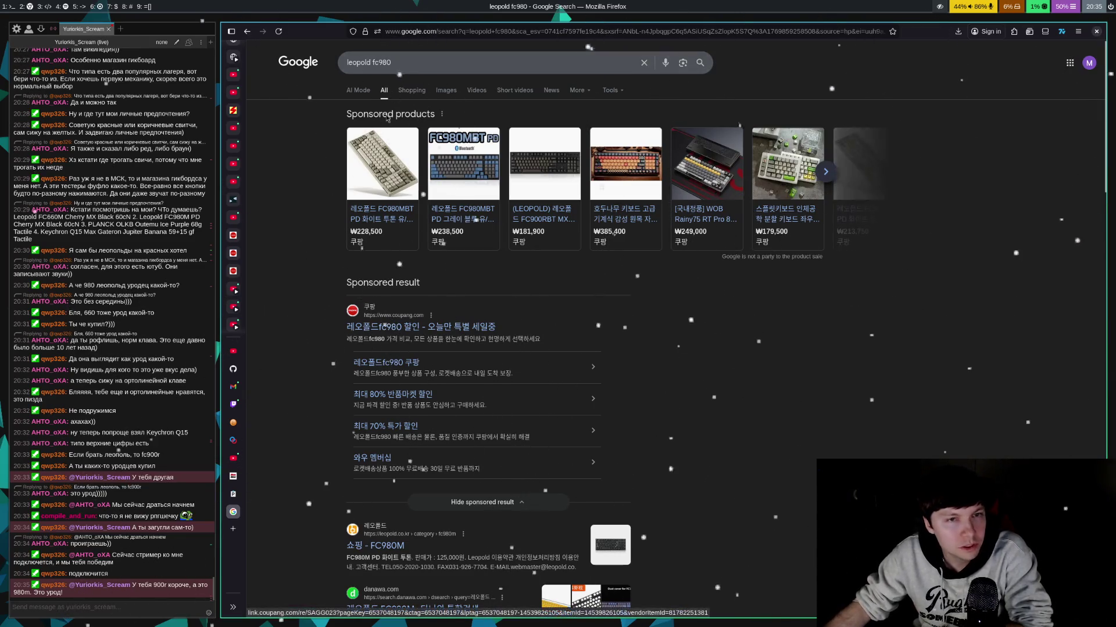
click(382, 220)
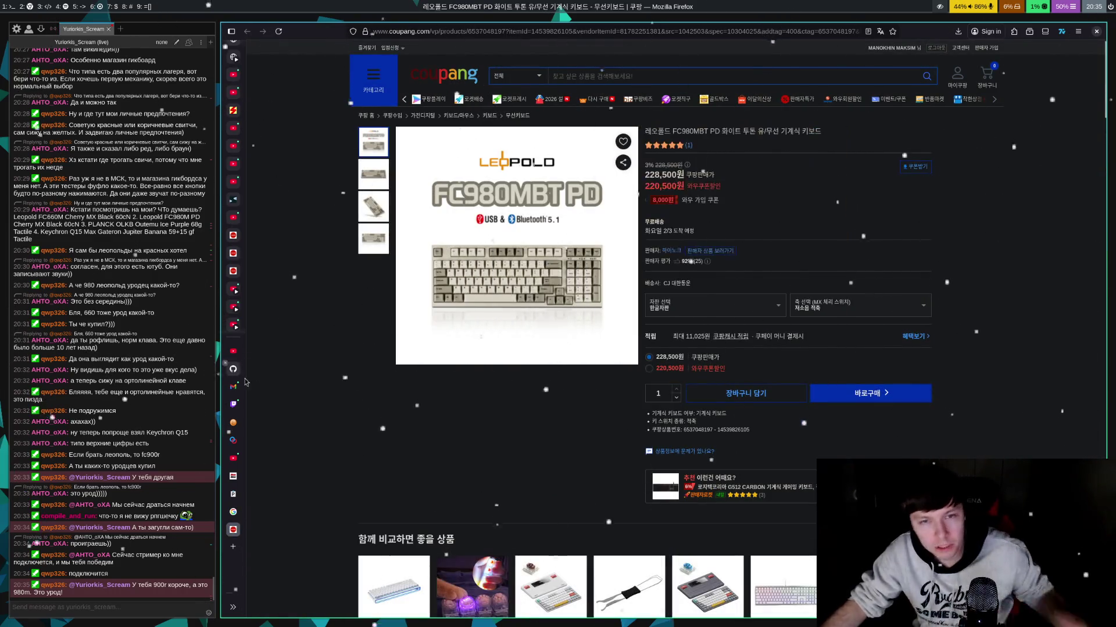
click(373, 207)
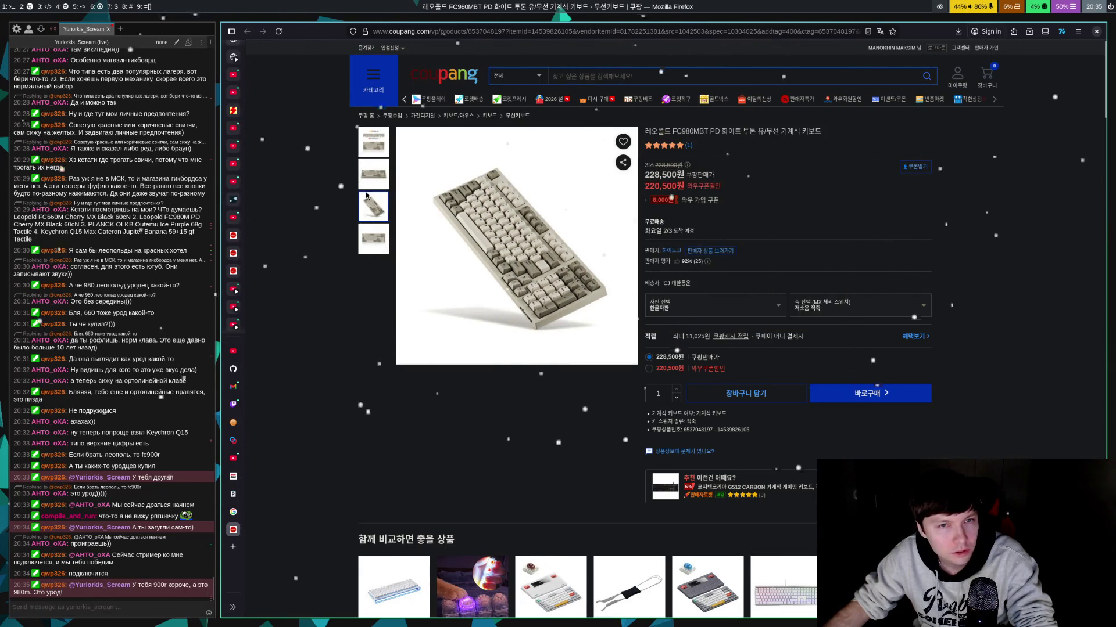
mouse_move(373, 174)
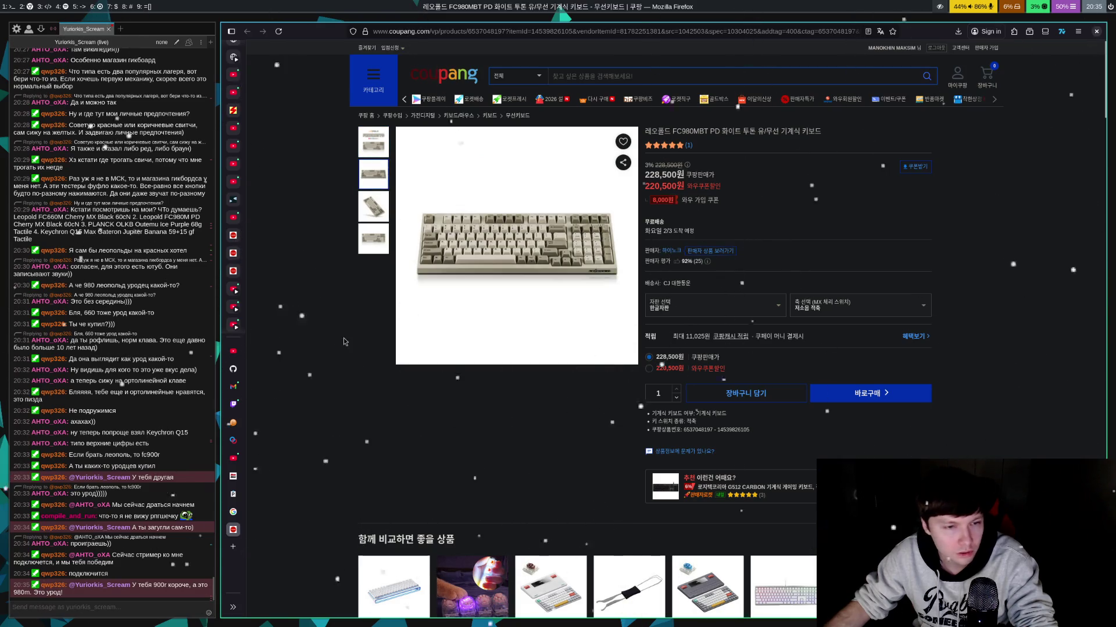
key(ctrl+w)
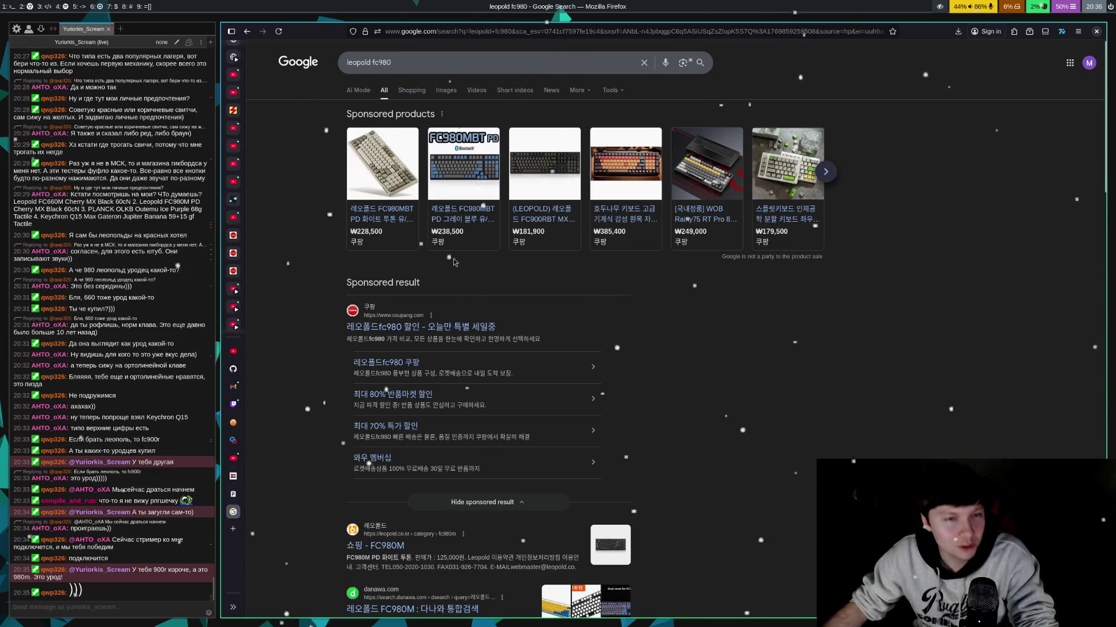
- Change the search query from 'leopold fc980' to 'leopold fc900' and rerun it
click(452, 64)
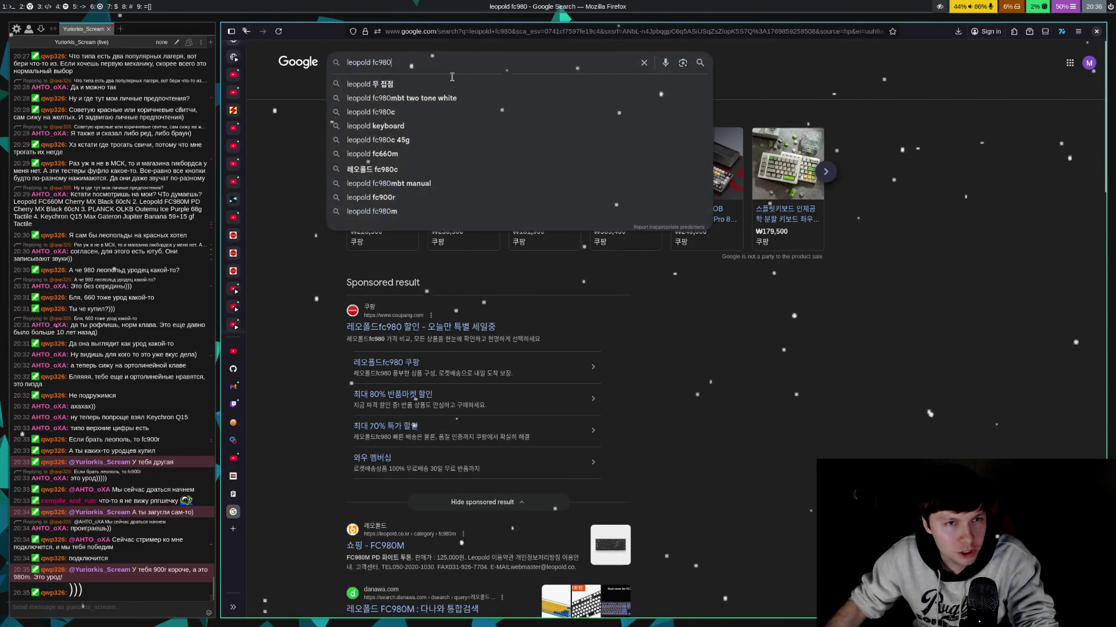
key(BackSpace)
key(BackSpace)
text(00)
key(Return)
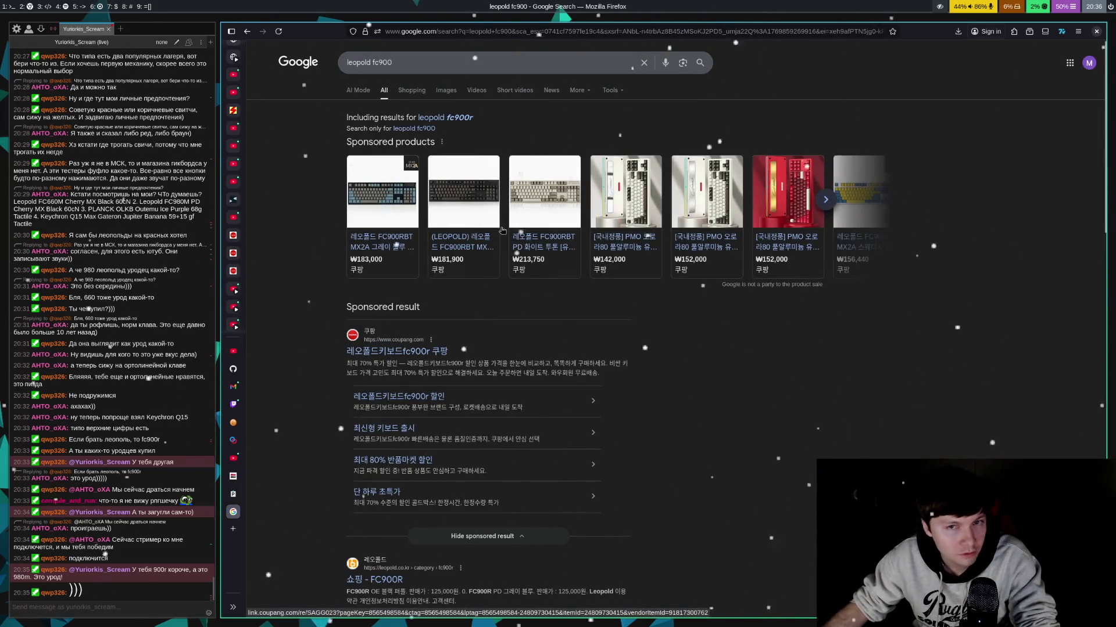
- Check the white two-tone FC900RBT PD and red PMO keyboard listings, closing each tab afterwards
click(540, 238)
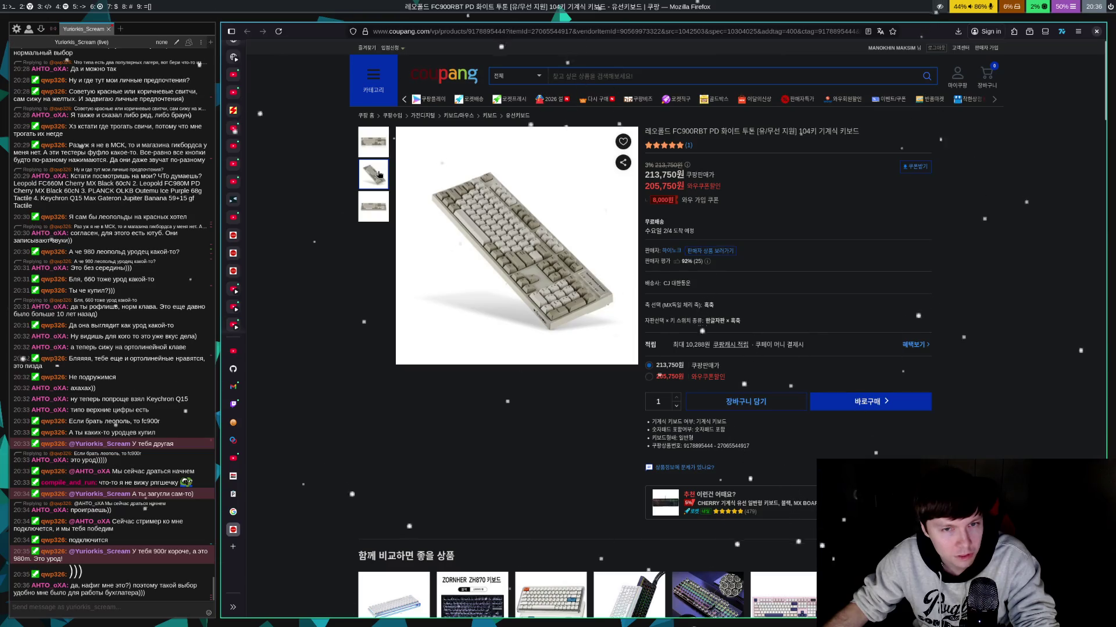
mouse_move(375, 207)
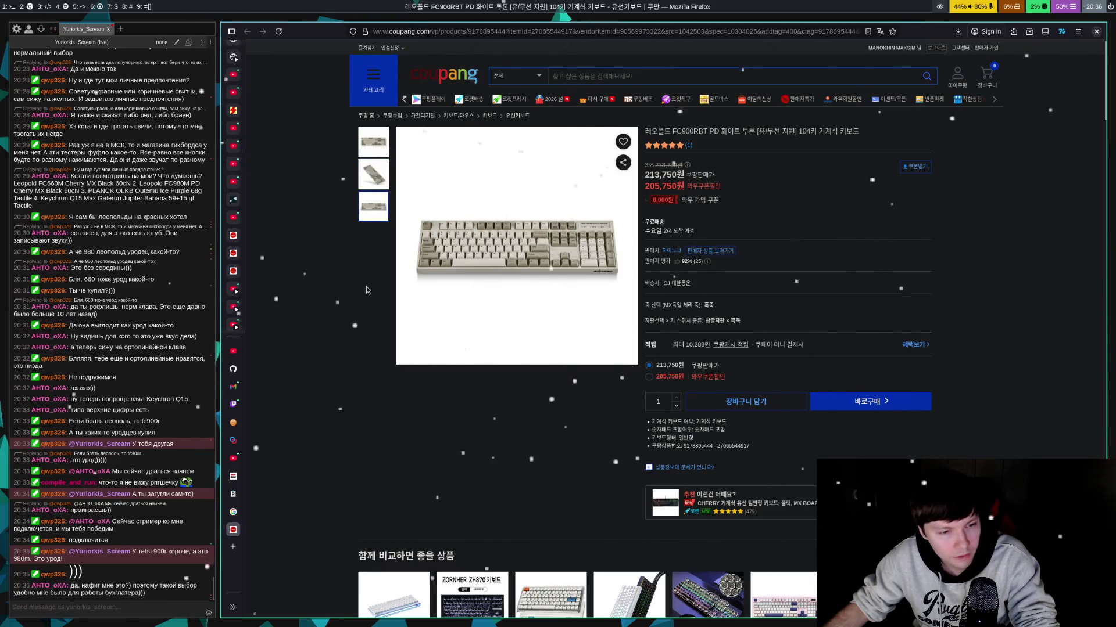
key(ctrl+w)
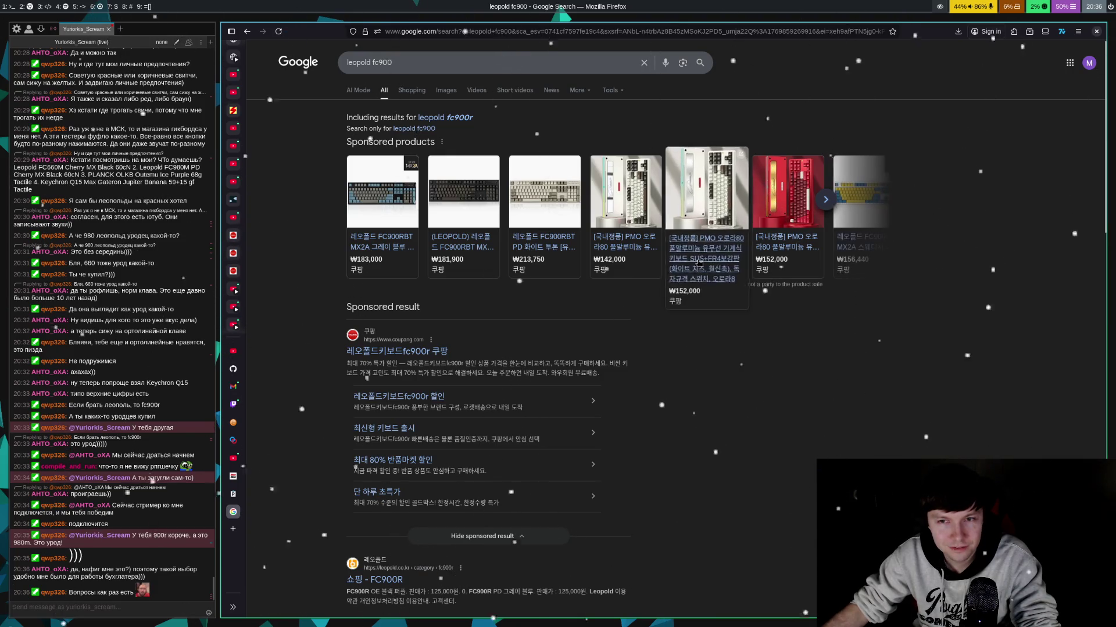
click(779, 262)
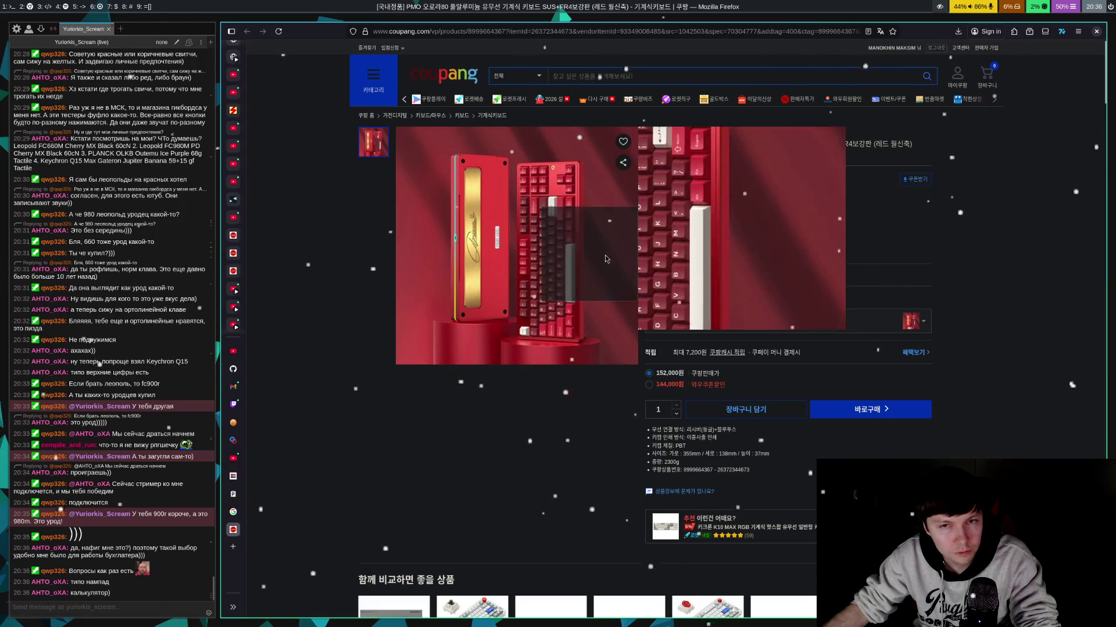
scroll(1017, 290, down, 10)
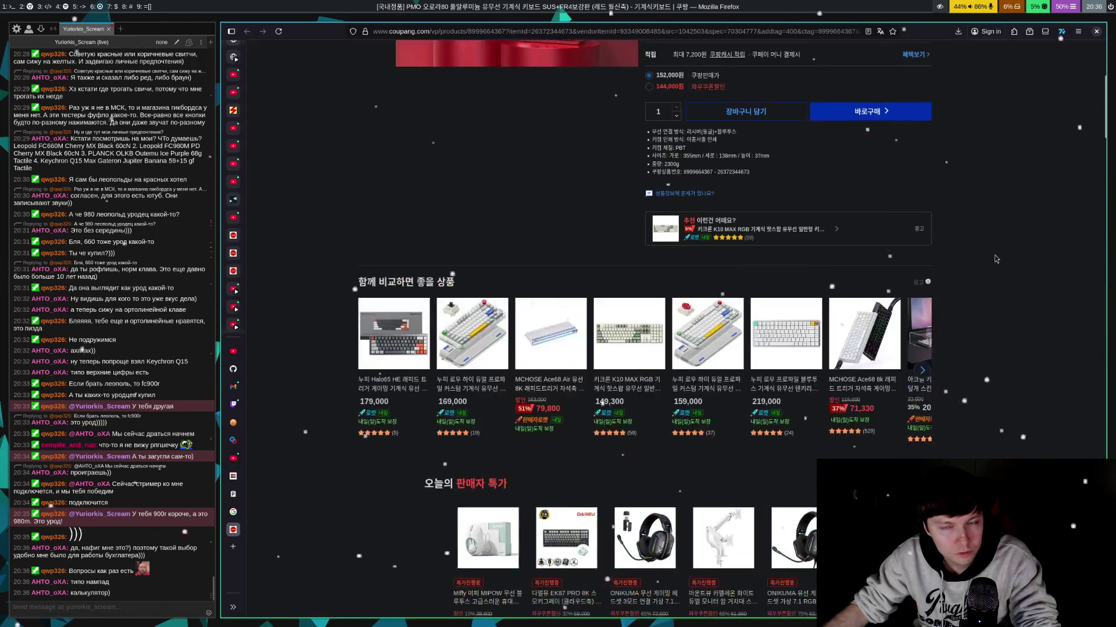
scroll(1005, 273, up, 6)
scroll(995, 259, down, 1)
scroll(996, 259, up, 5)
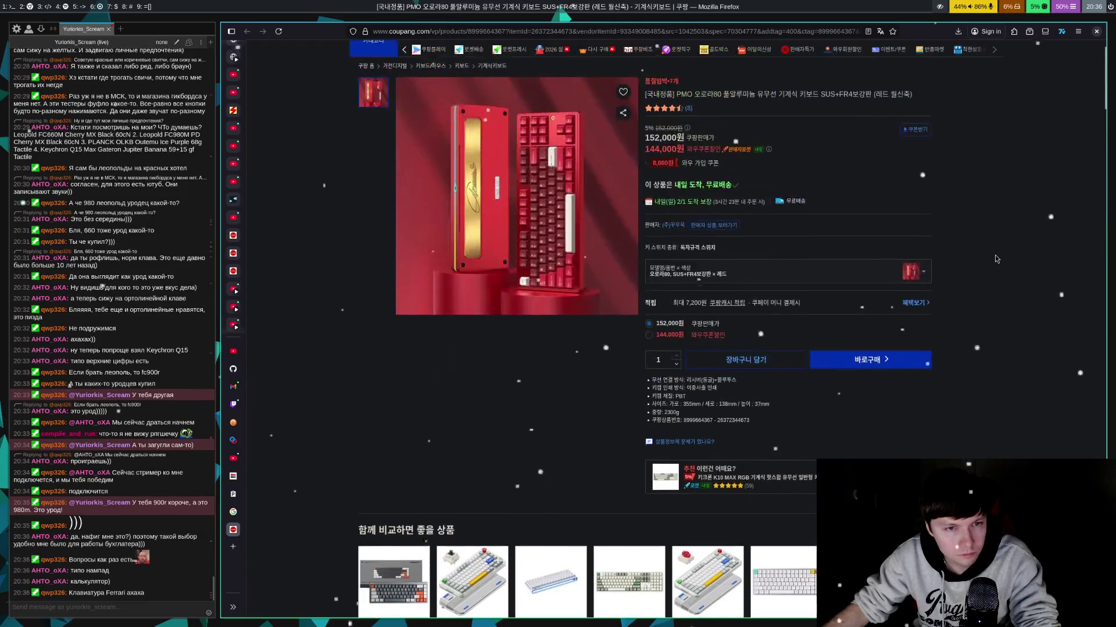
key(ctrl+w)
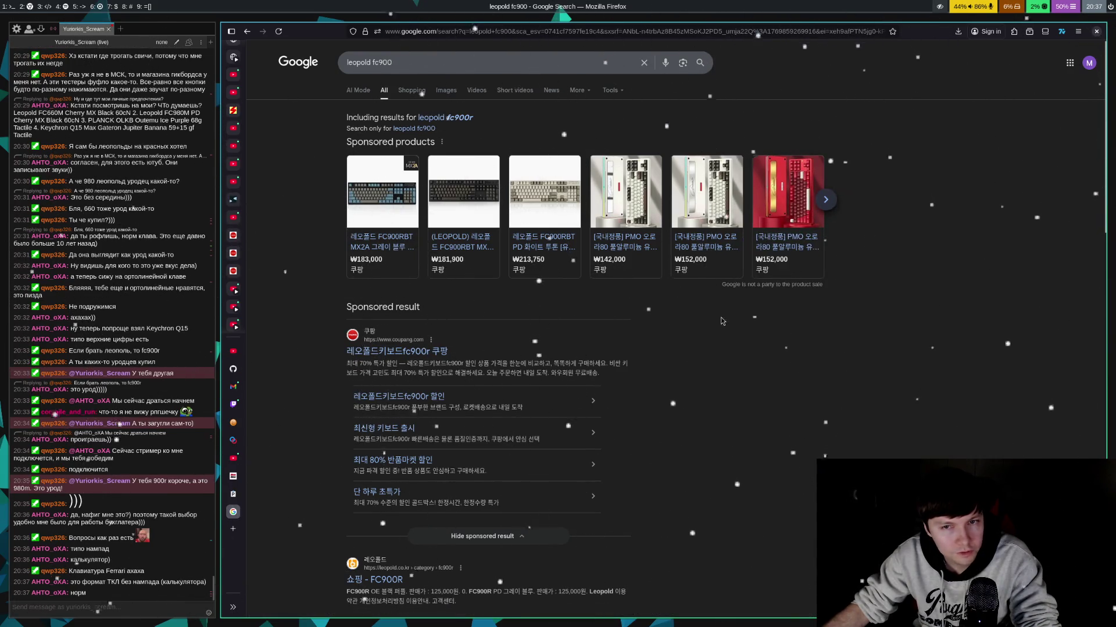
- Open the Leopold FC900R MX2A listing from the next sponsored set, then switch to OBS
scroll(854, 307, down, 3)
scroll(856, 310, up, 3)
click(825, 199)
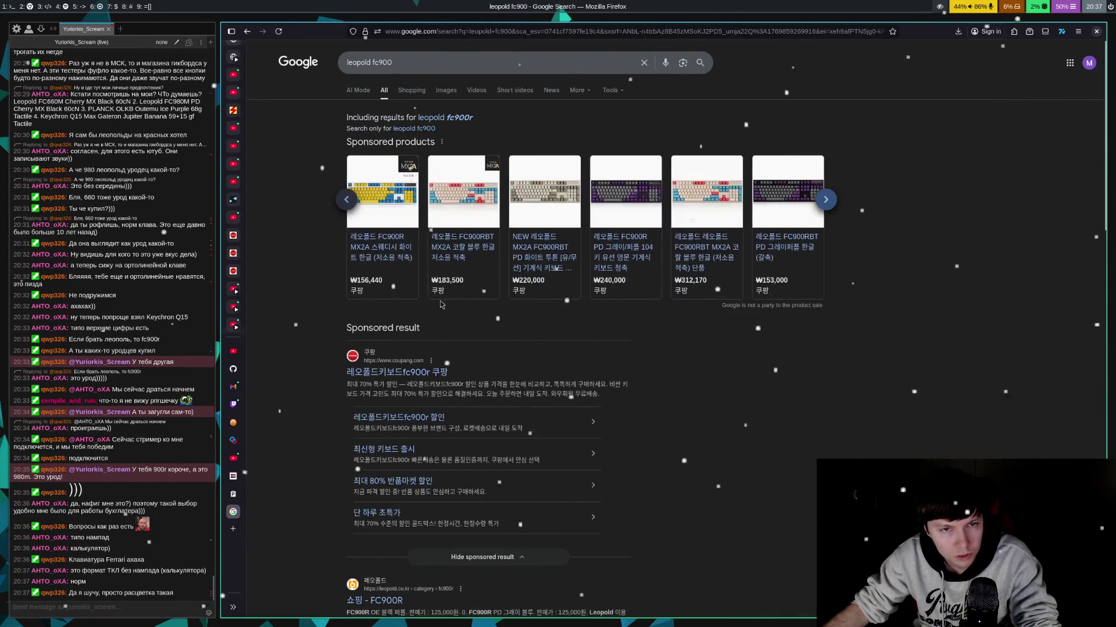
click(398, 261)
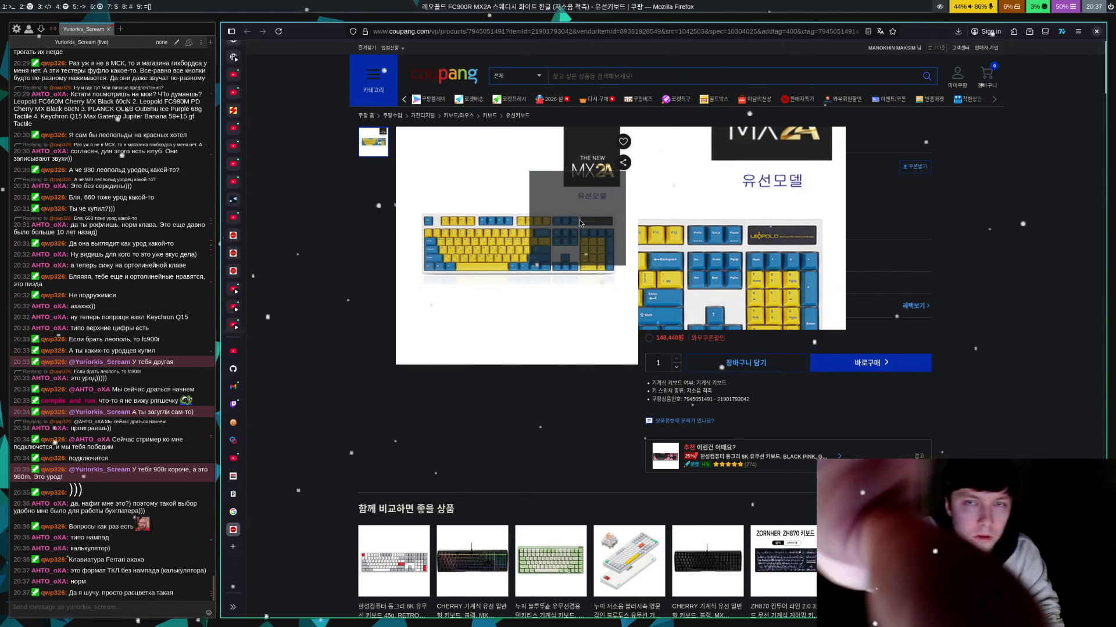
key(super+6)
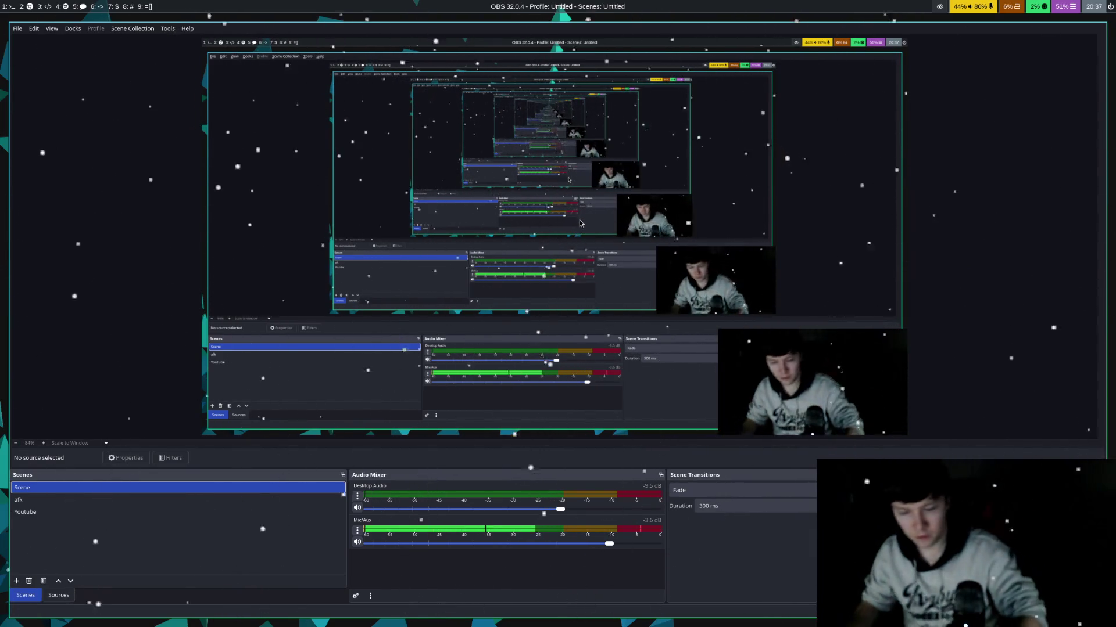
- Switch from OBS back to the Firefox workspace with the FC900R MX2A listing
key(super+2)
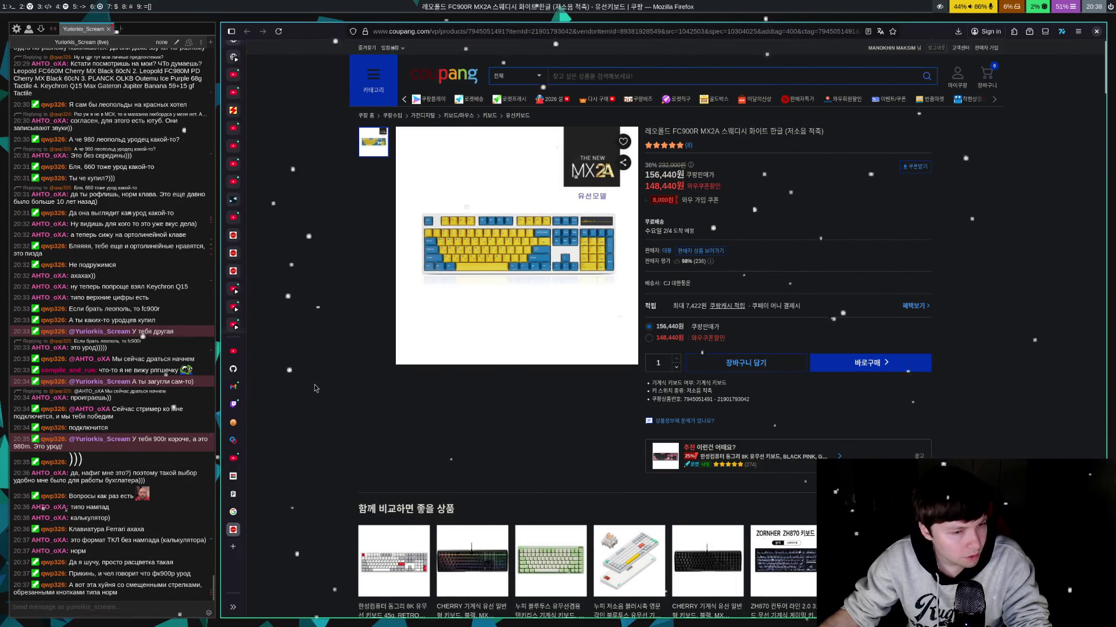
- Go back to the Google results and open the FC980MBT PD keyboard listing
mouse_move(441, 319)
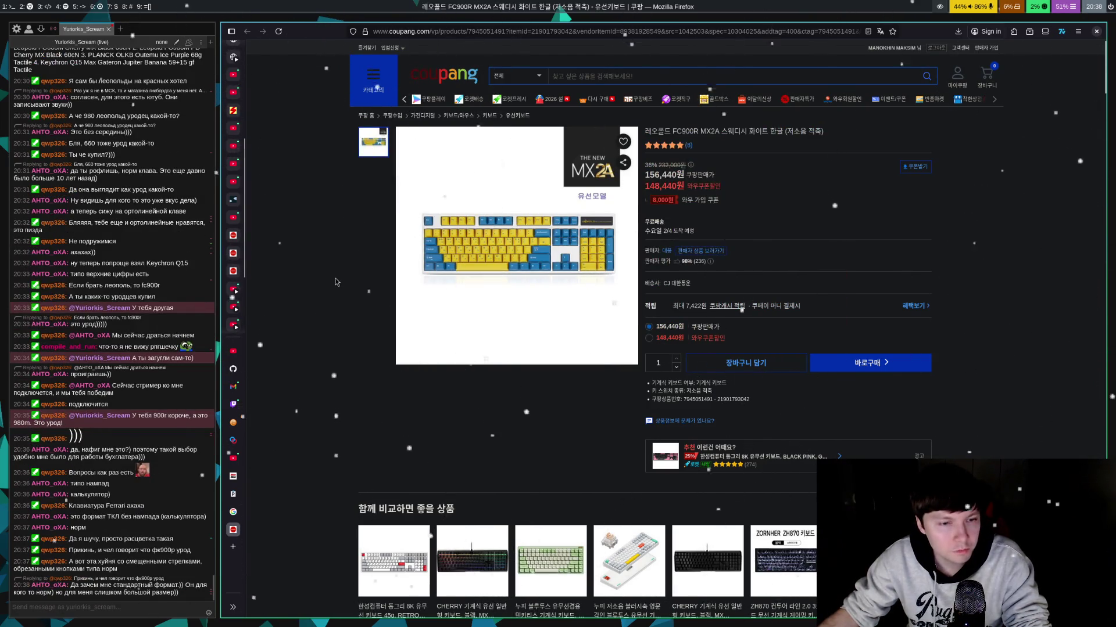
click(247, 32)
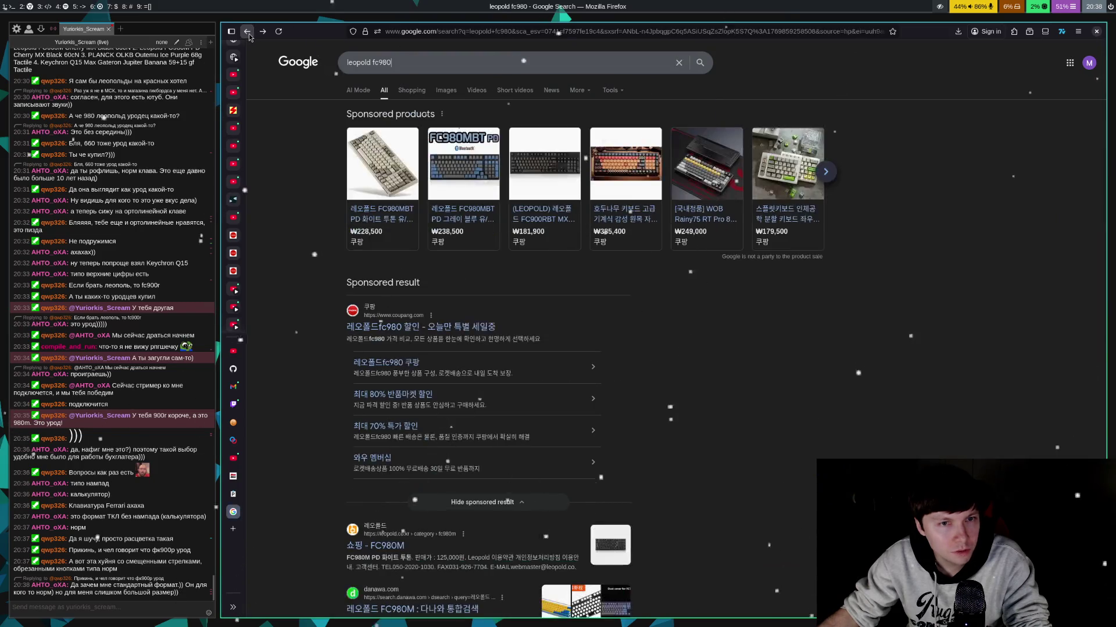
click(405, 231)
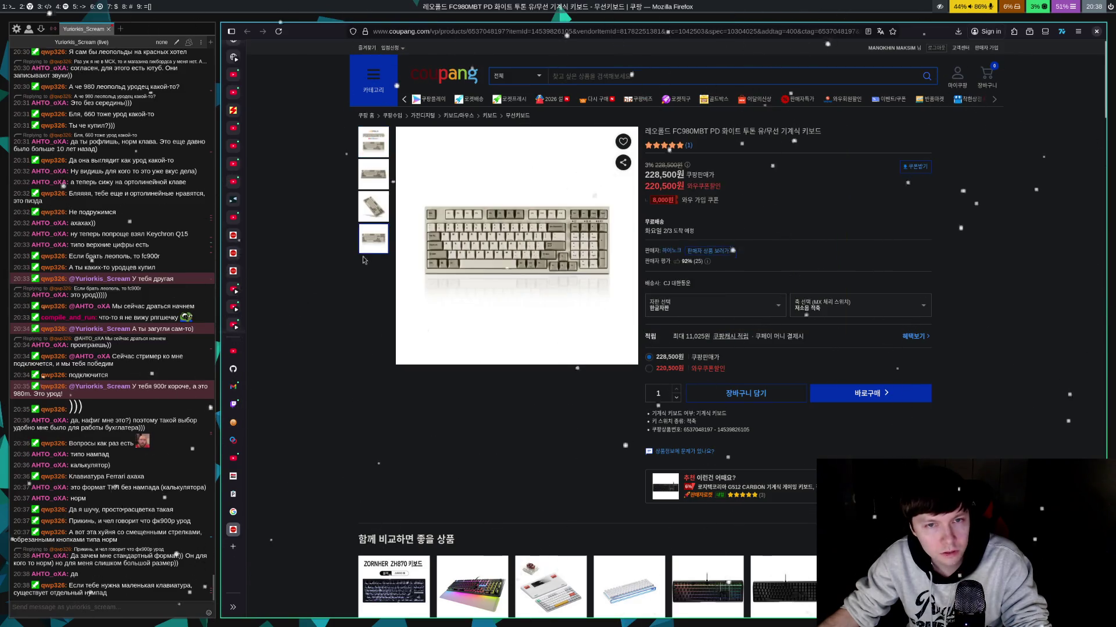
- Close the Coupang listing, Google results and Pastes.io notes tabs
key(ctrl+w)
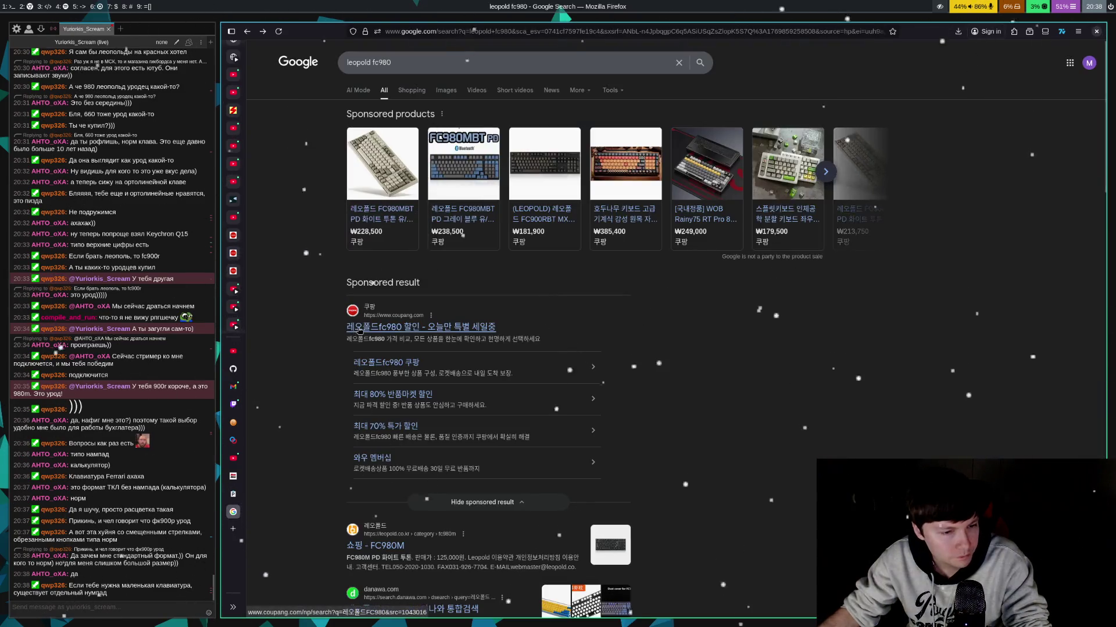
key(ctrl+w)
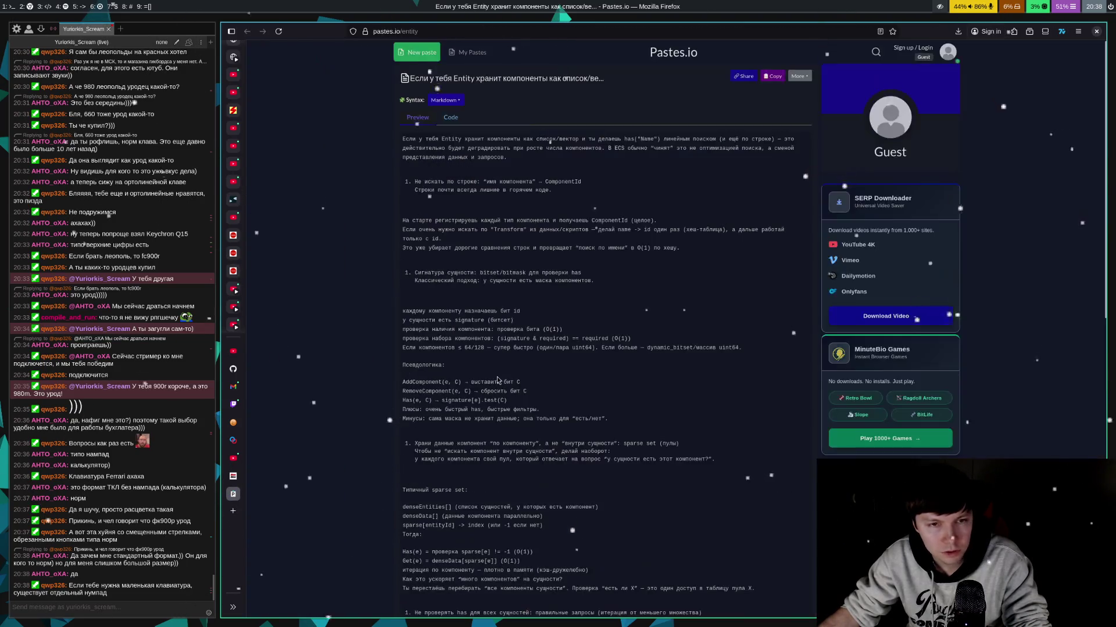
key(ctrl+w)
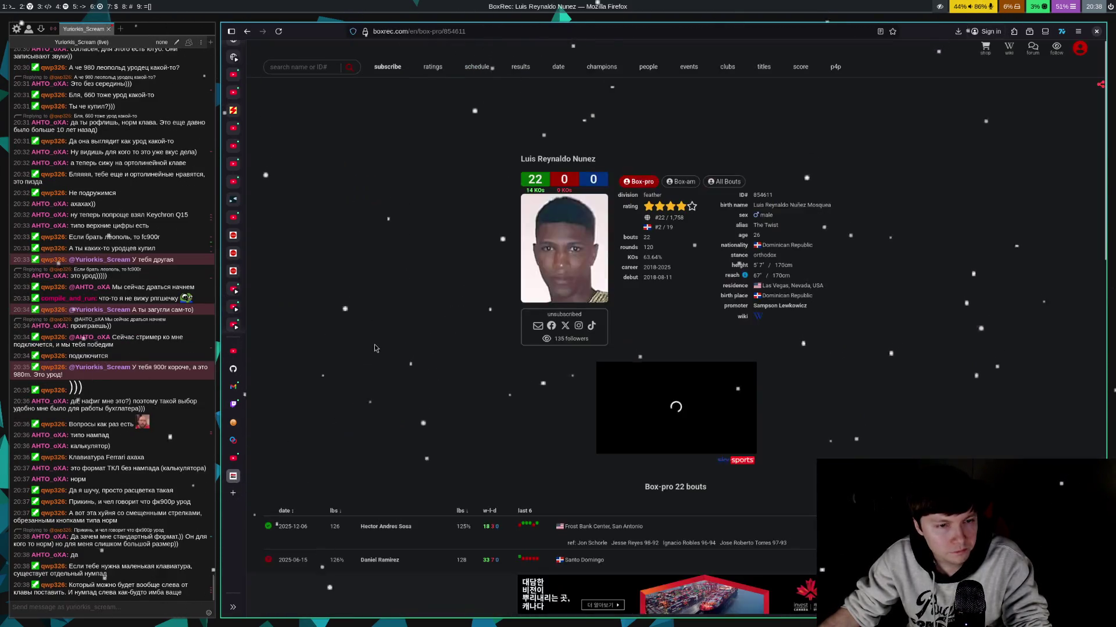
- Close the BoxRec tab and resume 'The Algebra of Vectors - From Zero to Geo 1.4' on YouTube
key(ctrl+w)
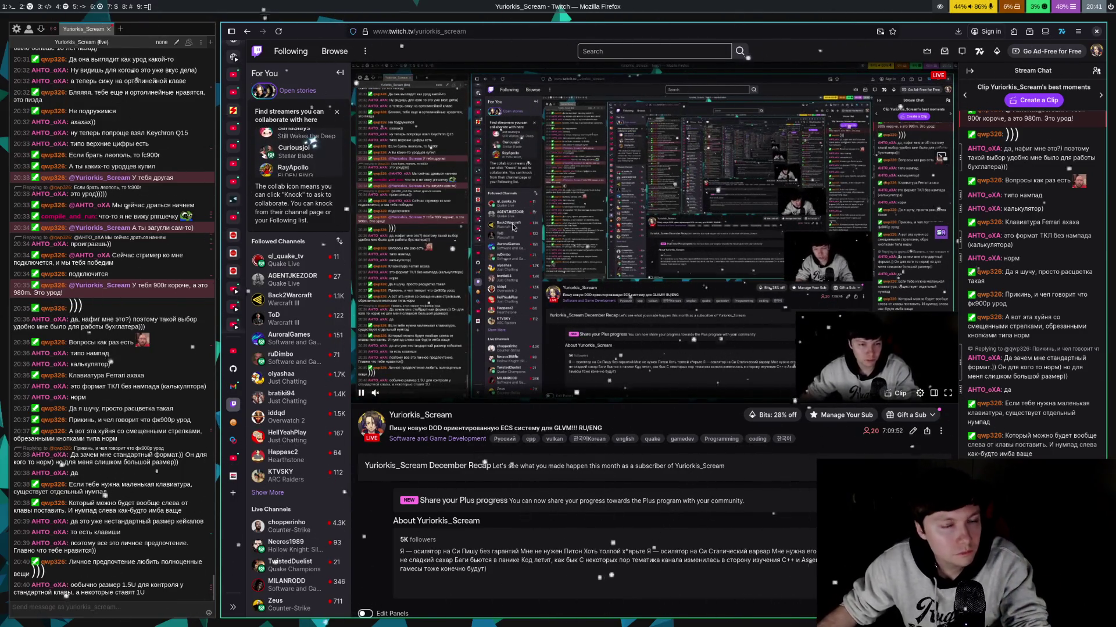
click(244, 74)
click(697, 370)
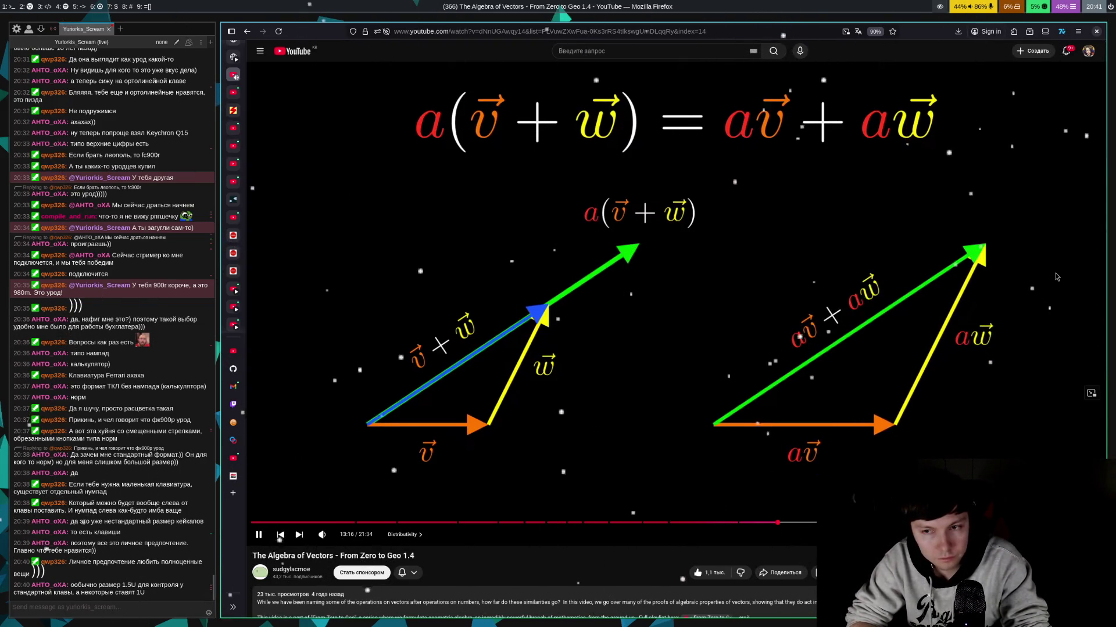
- Pause the vector video, open the Dead by Daylight Stranger Things Chapter 2 trailer from chat, and play it
click(1056, 277)
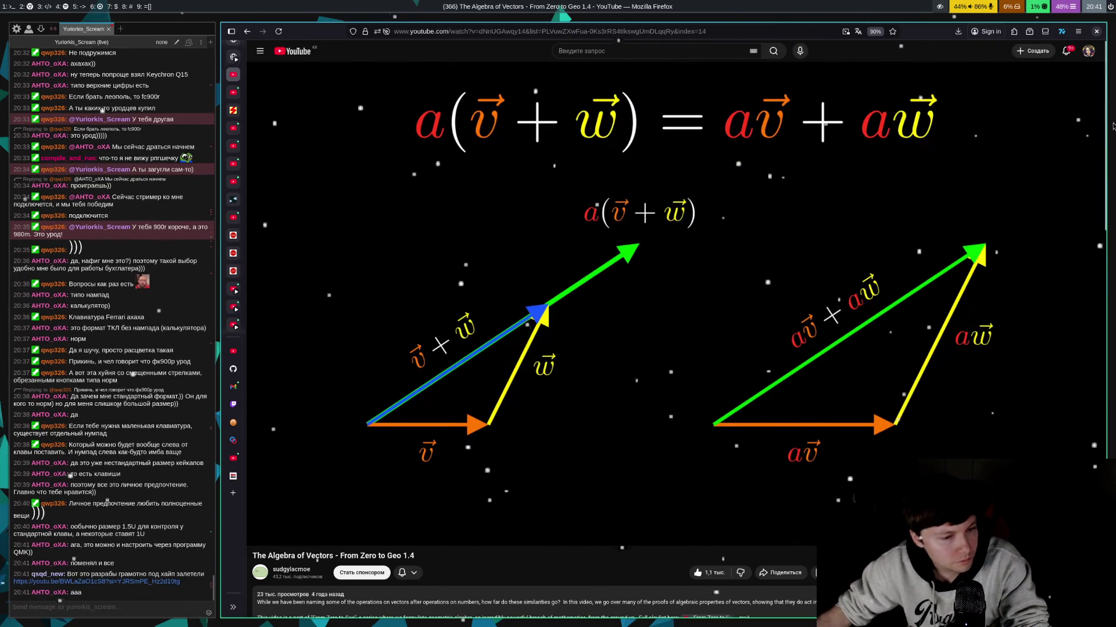
click(99, 571)
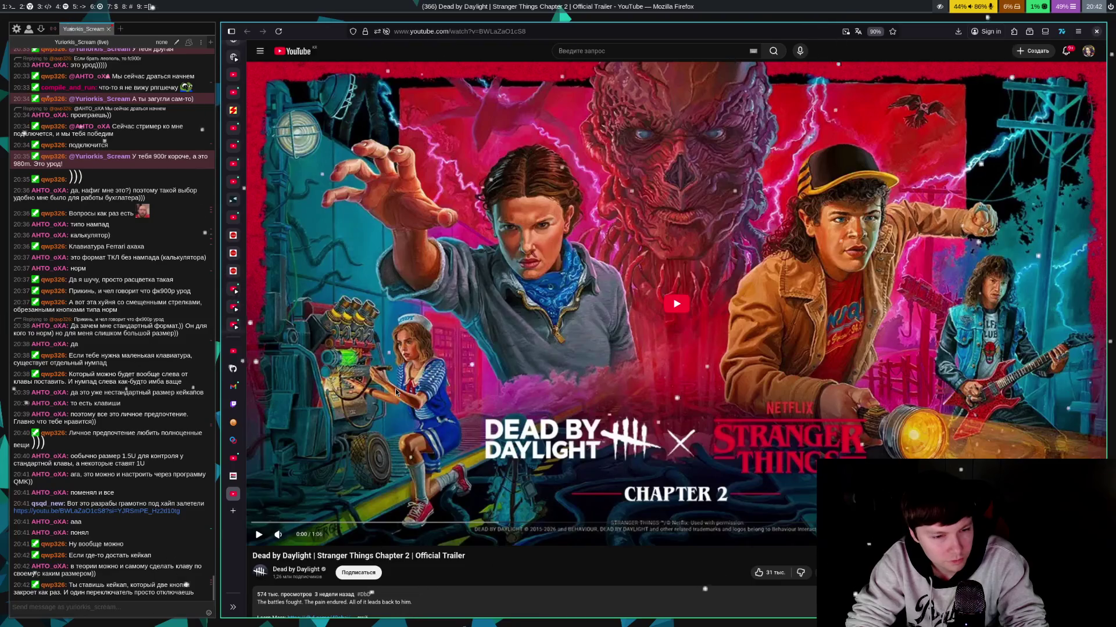
click(395, 388)
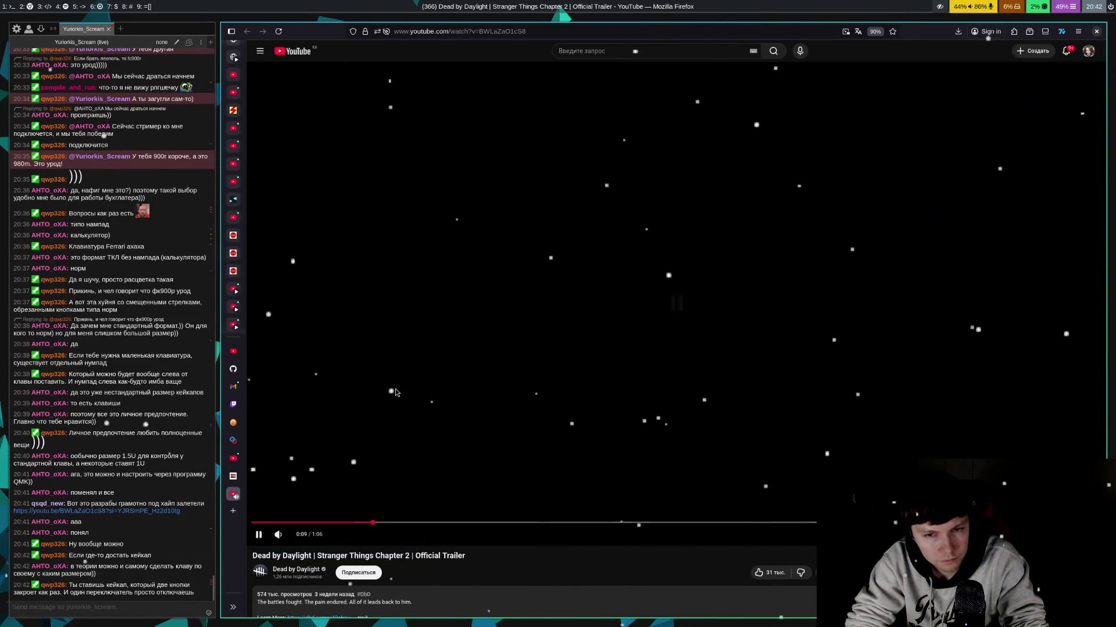
- Pause and resume the trailer several times while watching its opening half-minute
click(395, 393)
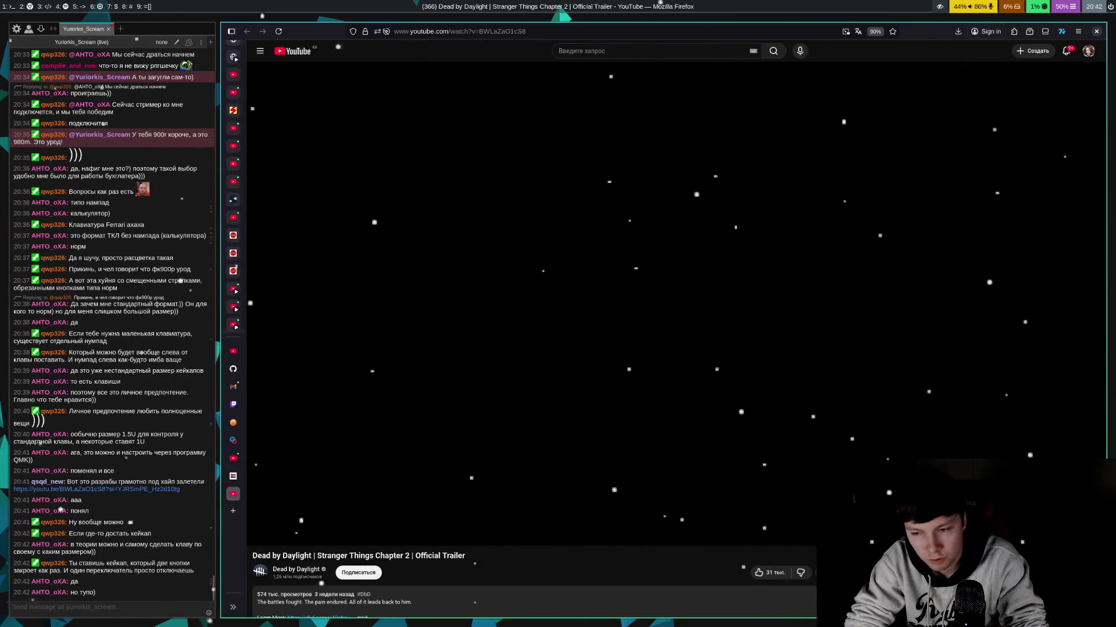
click(395, 393)
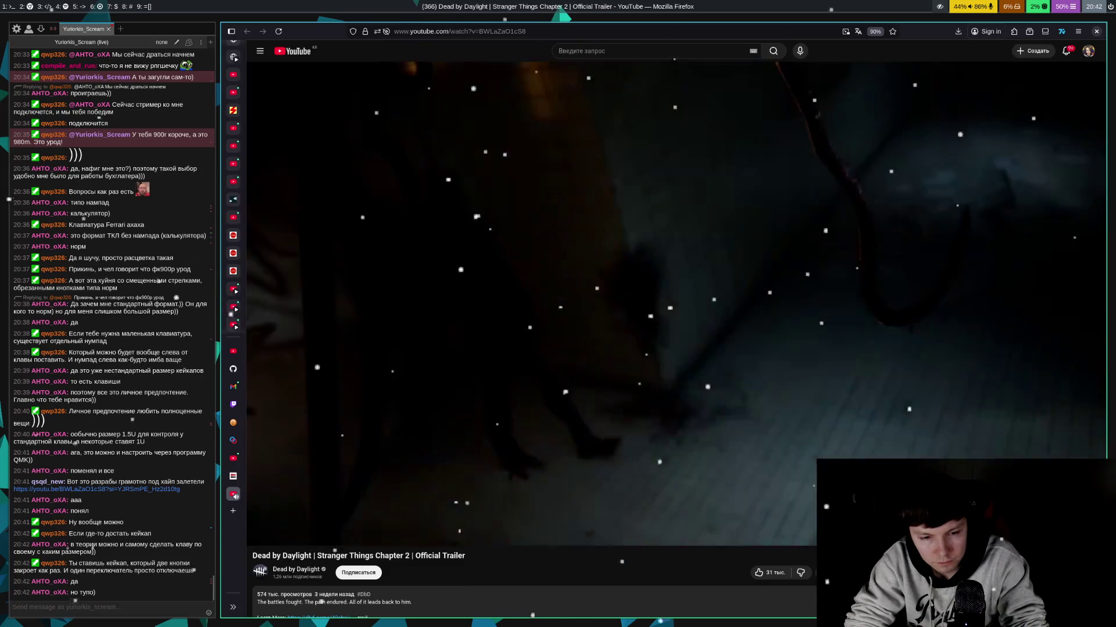
click(397, 392)
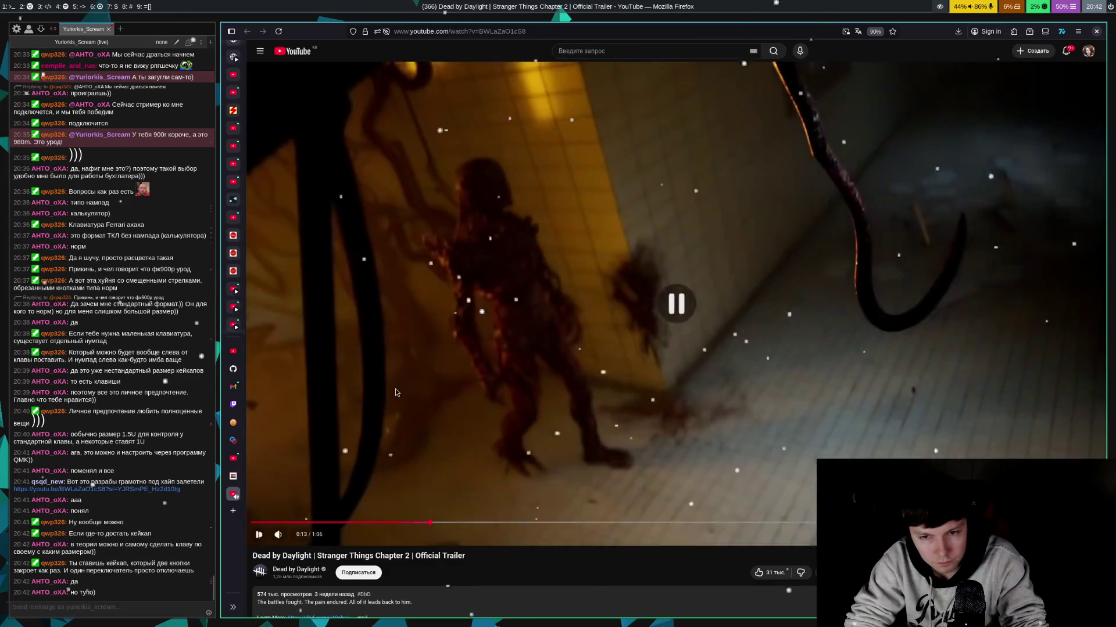
click(396, 392)
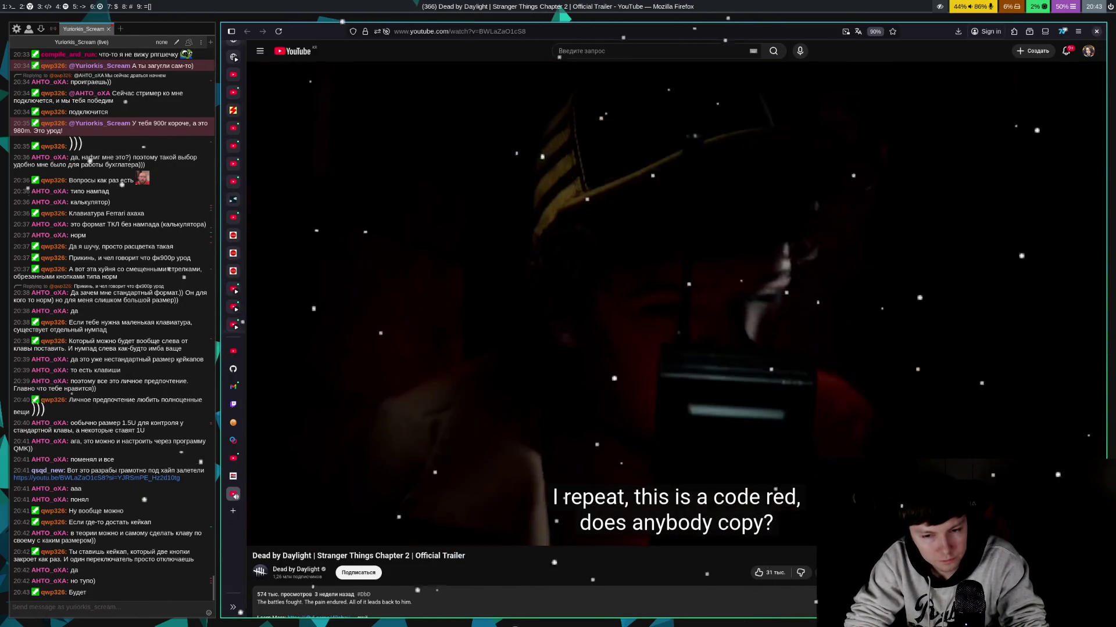
click(396, 388)
click(395, 389)
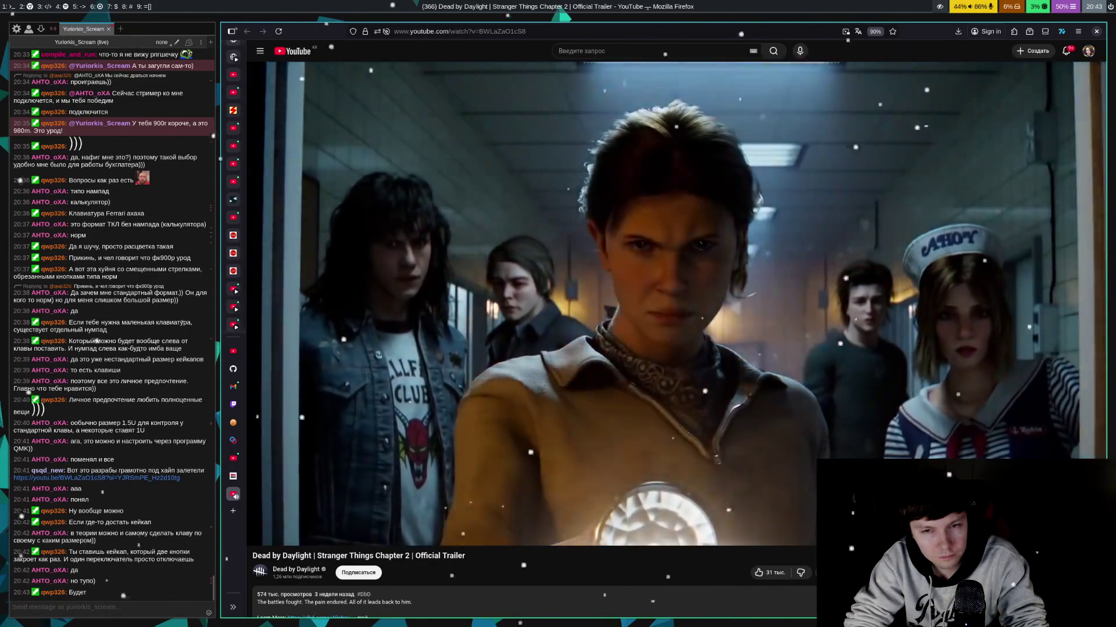
- Pause and close the trailer, then resume the Algebra of Vectors video at the a(v+w)=av+aw diagram
click(394, 391)
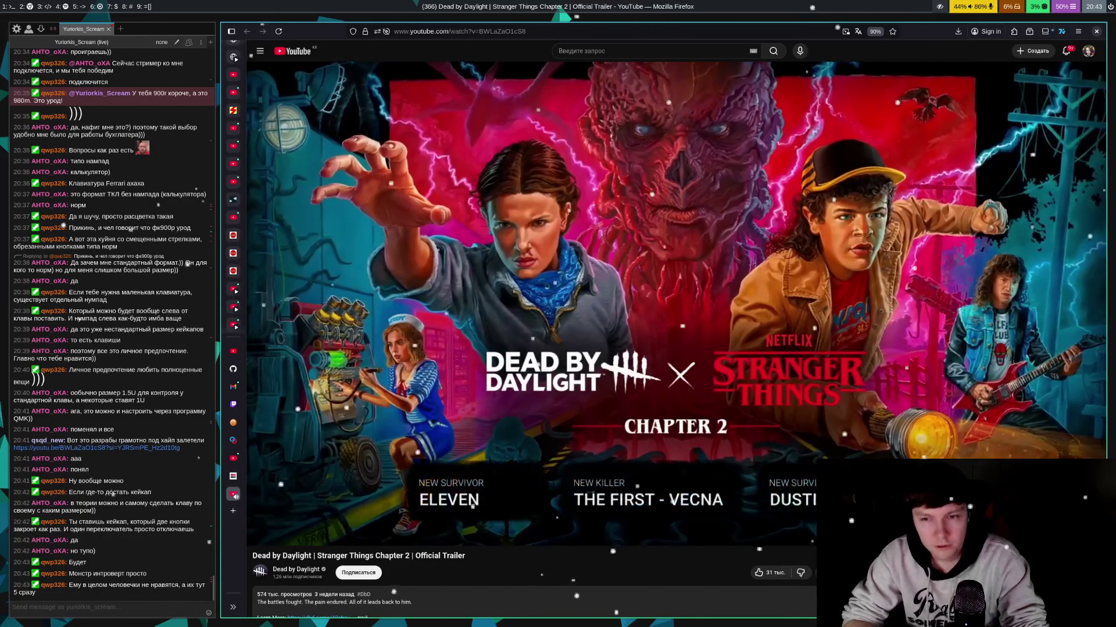
click(395, 388)
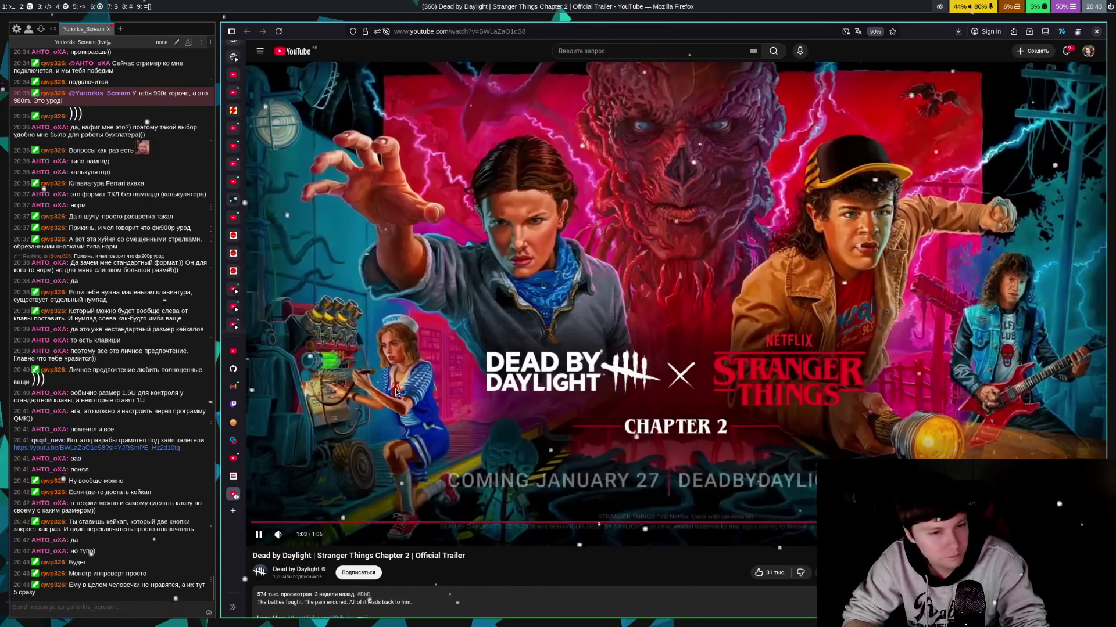
key(ctrl+w)
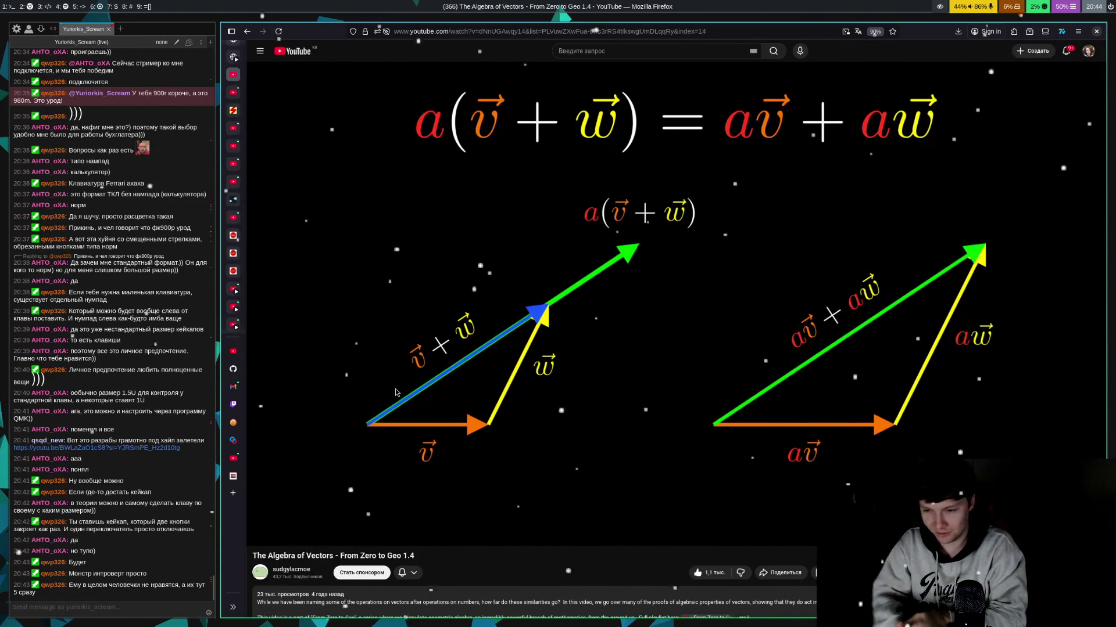
click(395, 392)
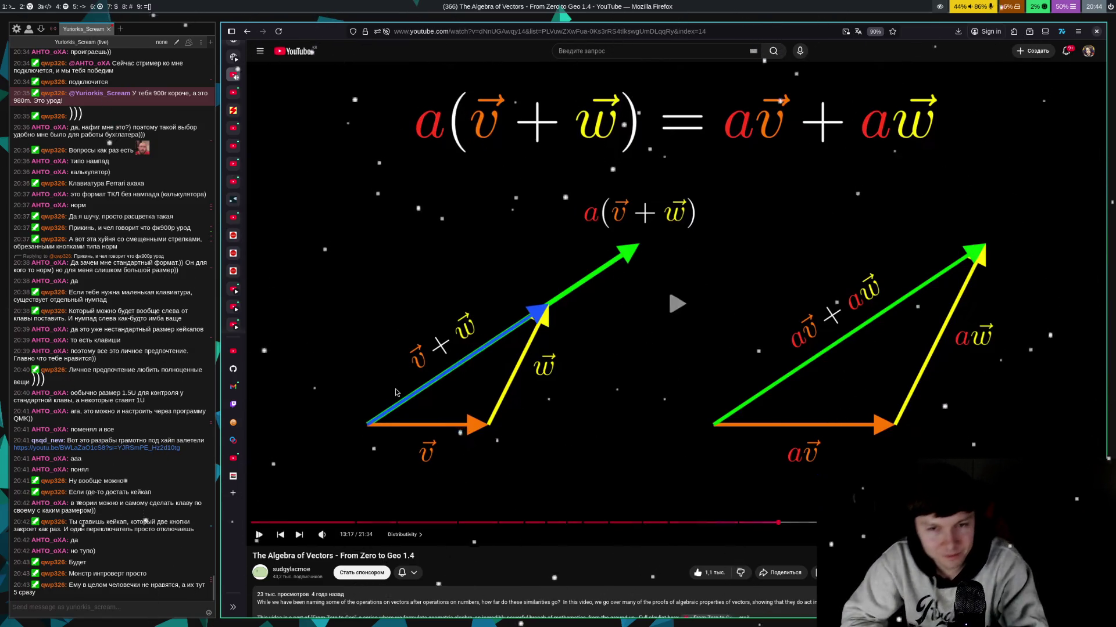
- Play the Algebra of Vectors video from about 13:20 to 13:39, where angle arcs mark both triangles
click(395, 392)
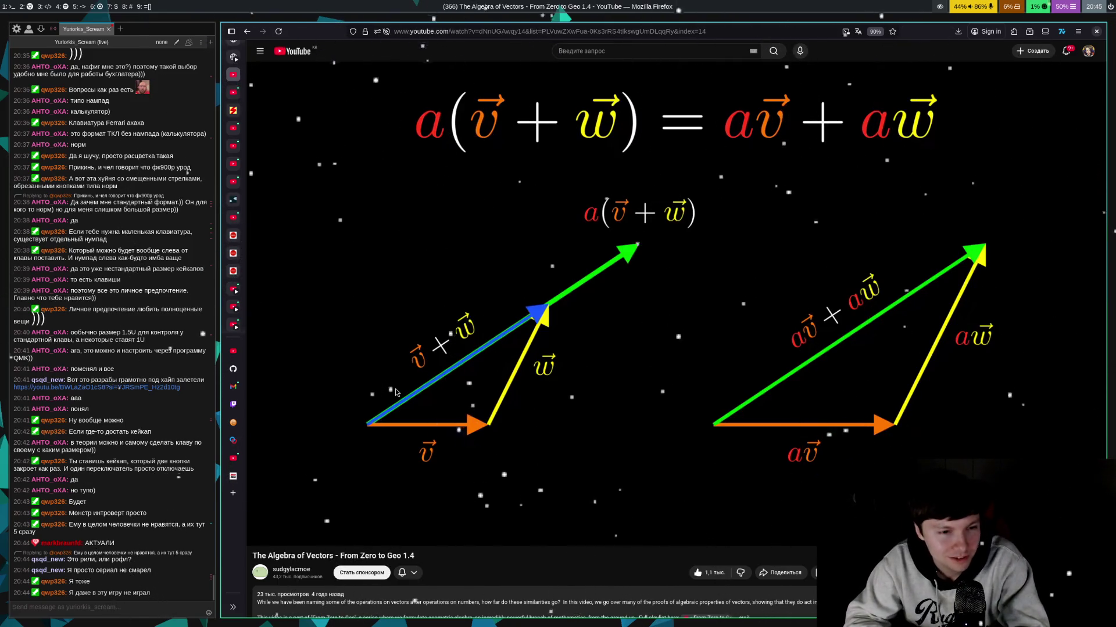
click(395, 392)
click(396, 392)
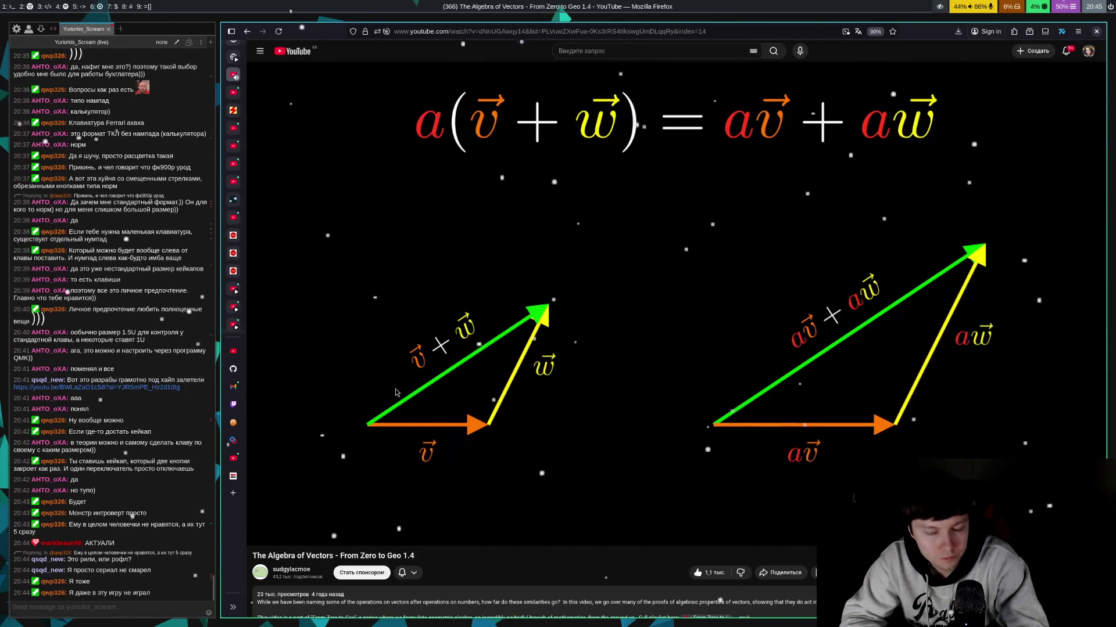
click(395, 392)
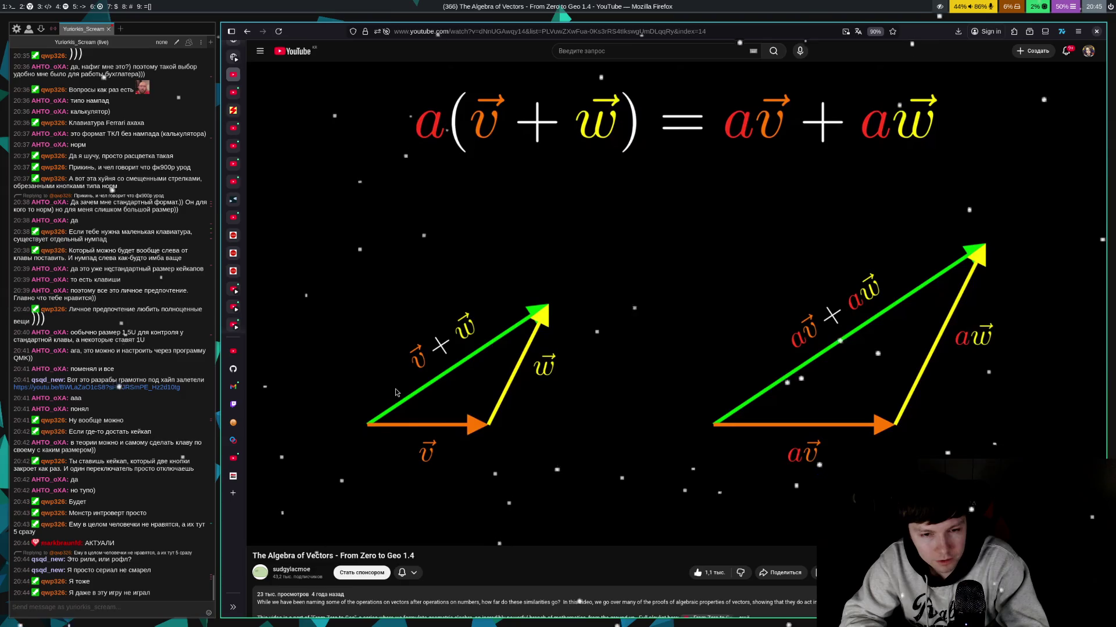
click(395, 392)
click(395, 392)
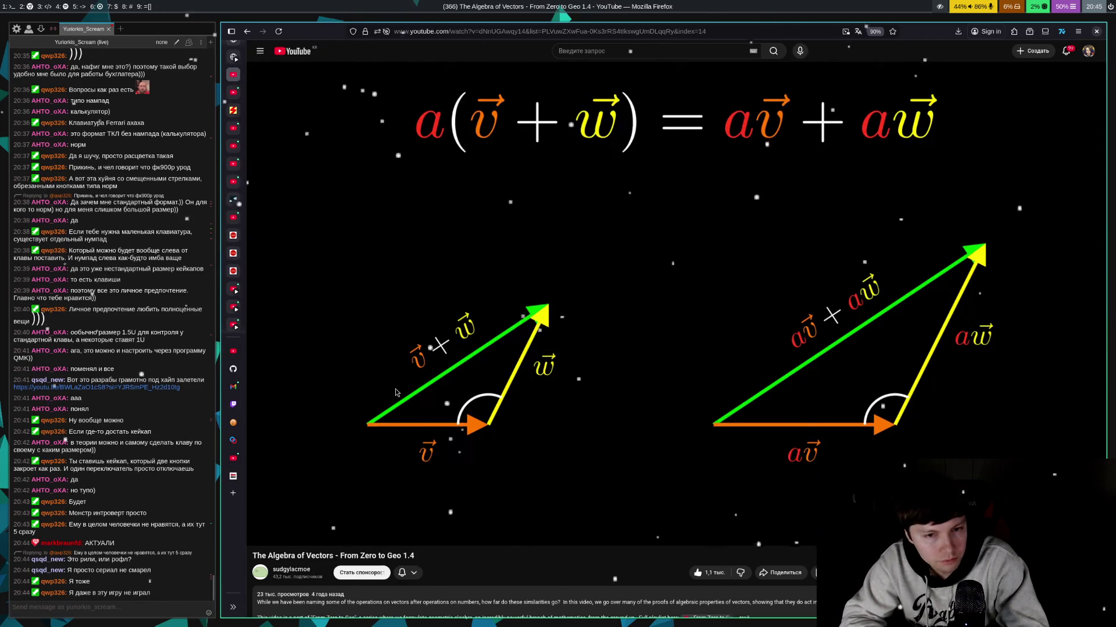
click(395, 392)
click(395, 392)
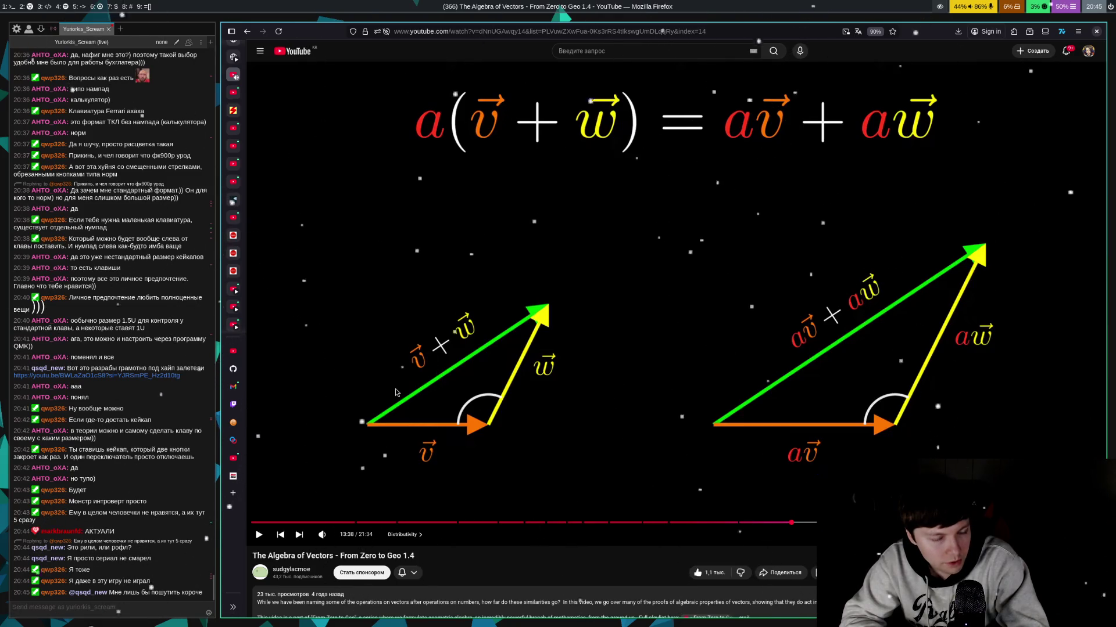
click(395, 392)
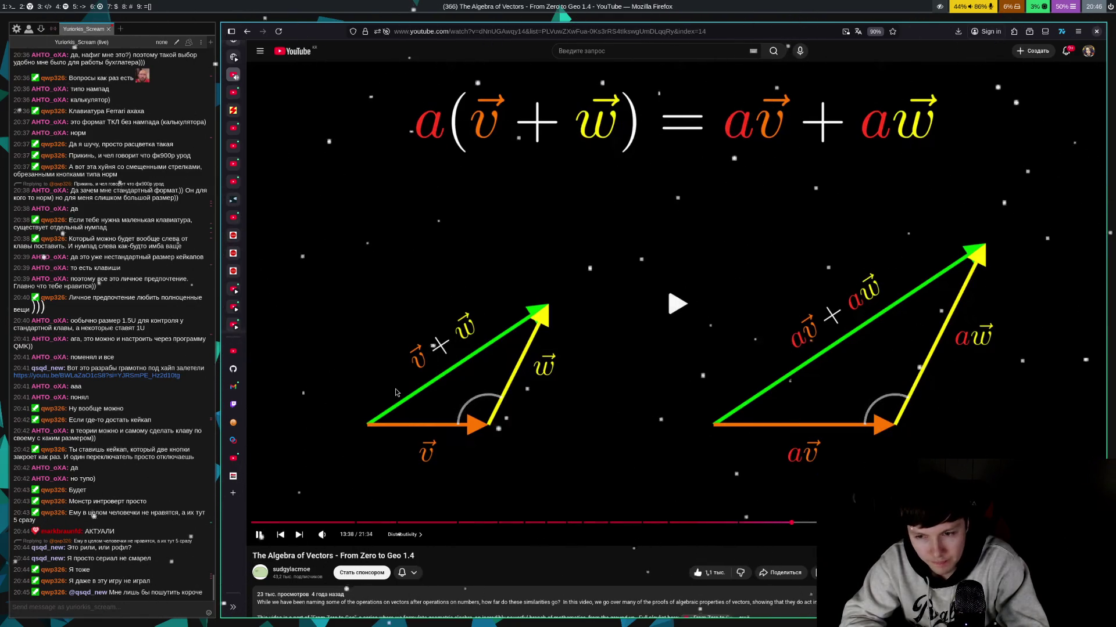
- Pause the vector video at 13:40, then let it run and stop at 13:44 on the plain triangles
click(395, 392)
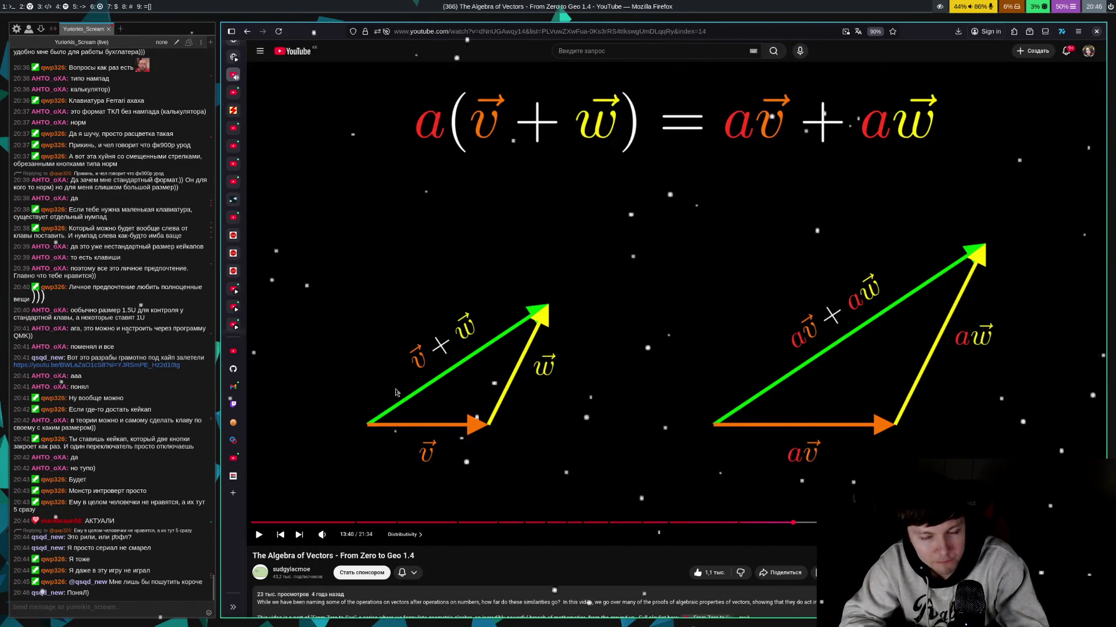
click(395, 392)
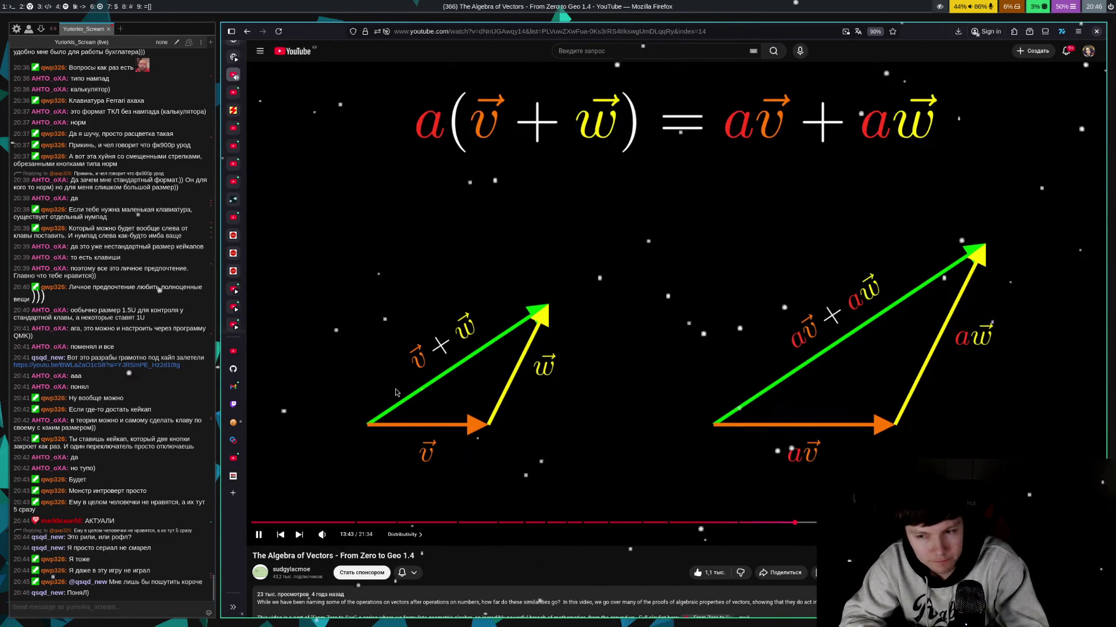
click(395, 392)
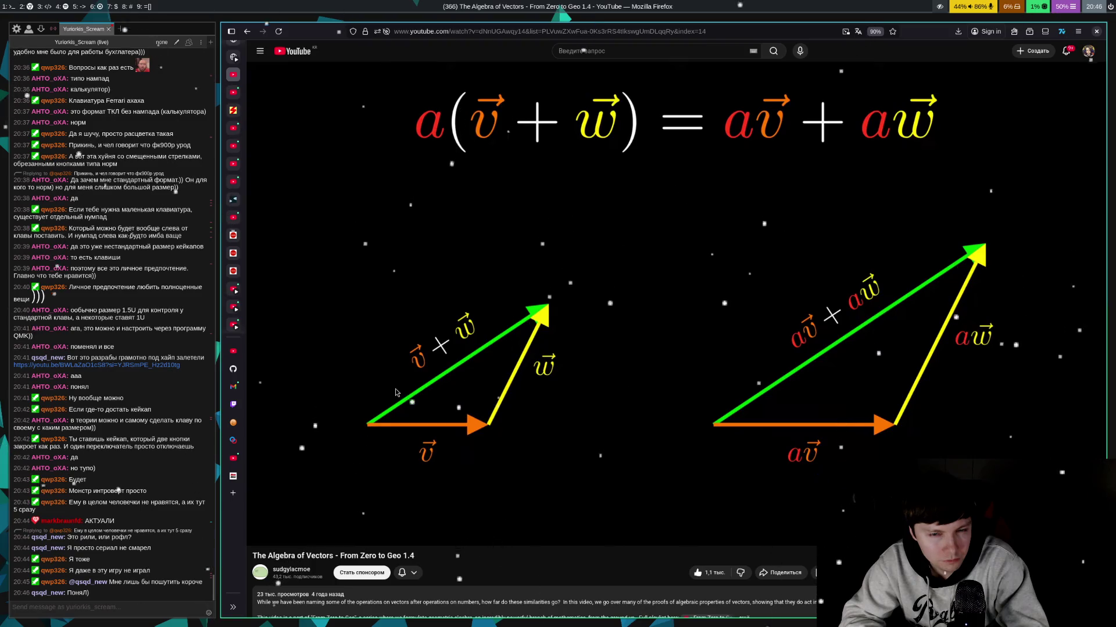
- Play through the 'Scale by a' step, pausing at 13:51 and again after the scaling animation
click(395, 392)
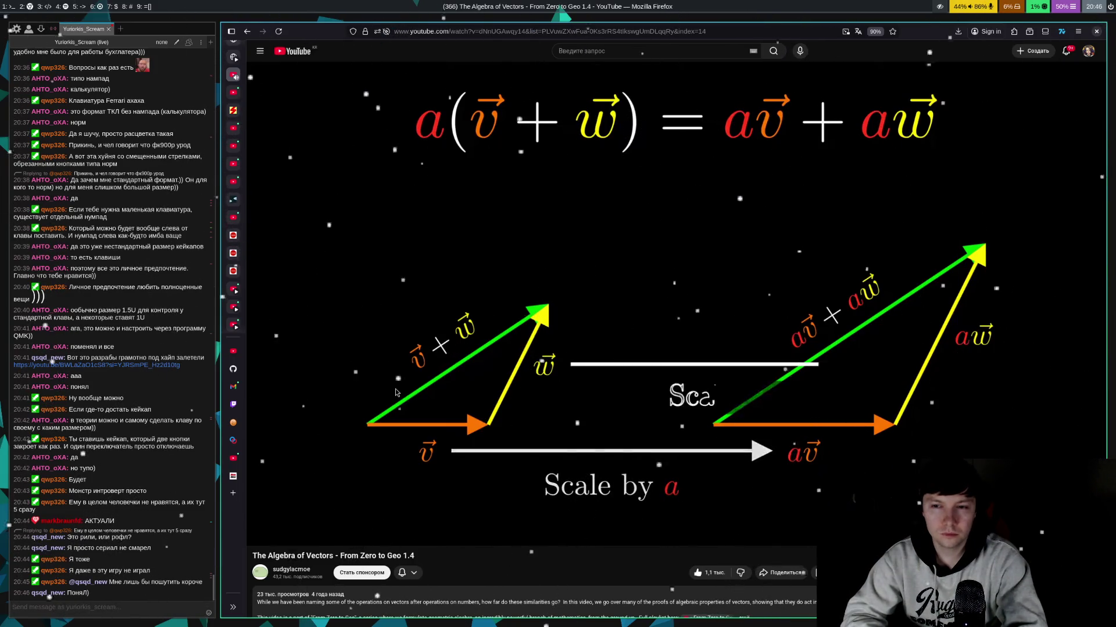
click(395, 393)
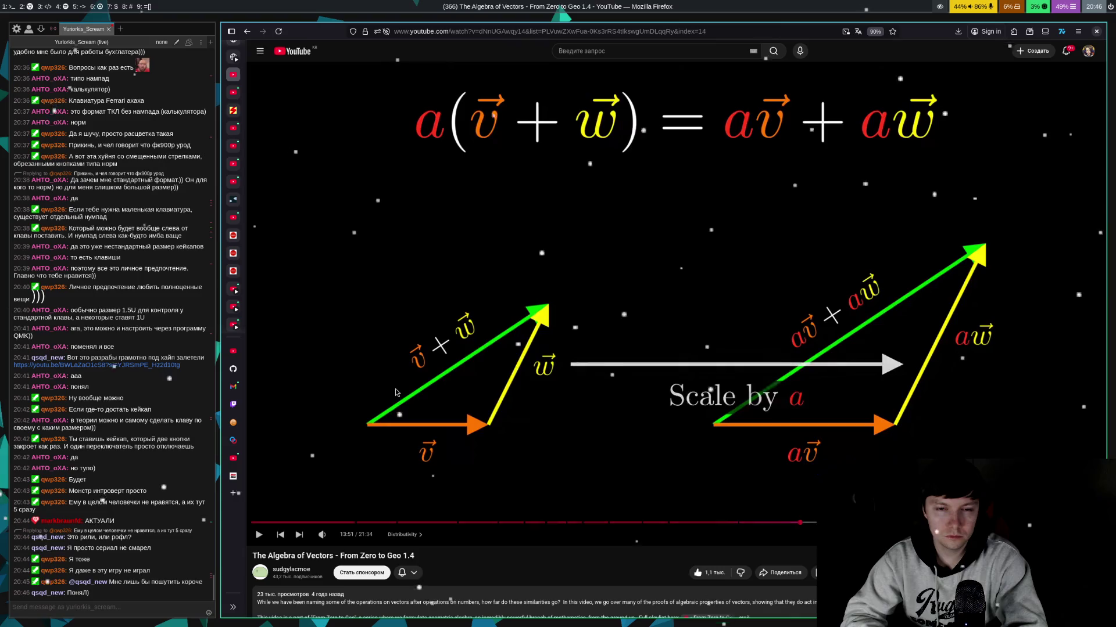
click(395, 393)
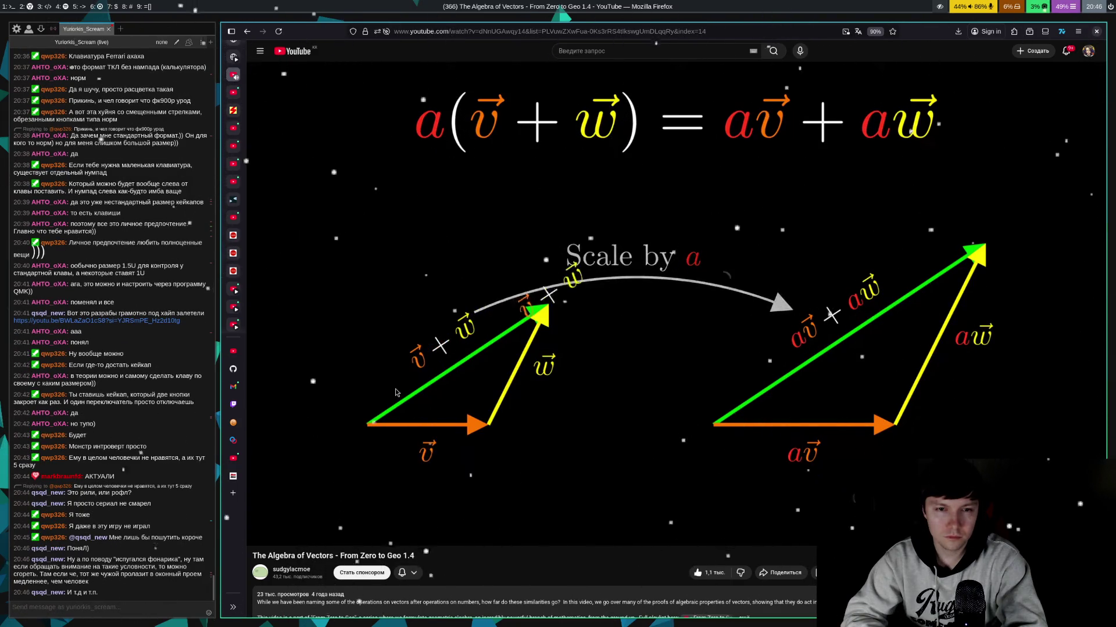
click(395, 392)
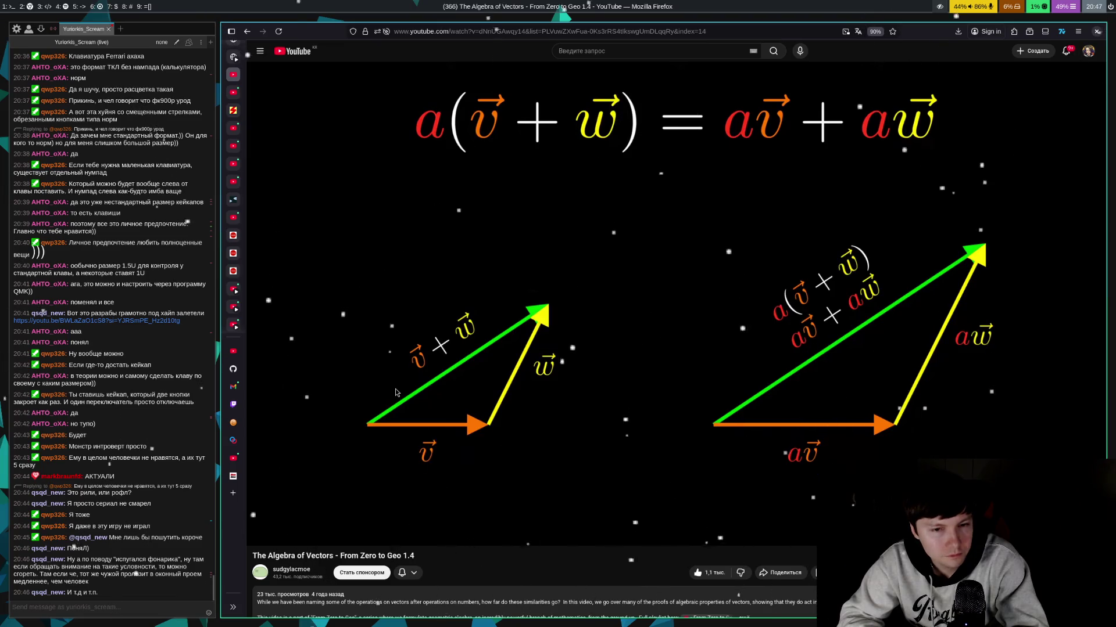
- Stop the video at 14:05 on the scaled triangle labelled a(v+w) and av+aw
click(395, 393)
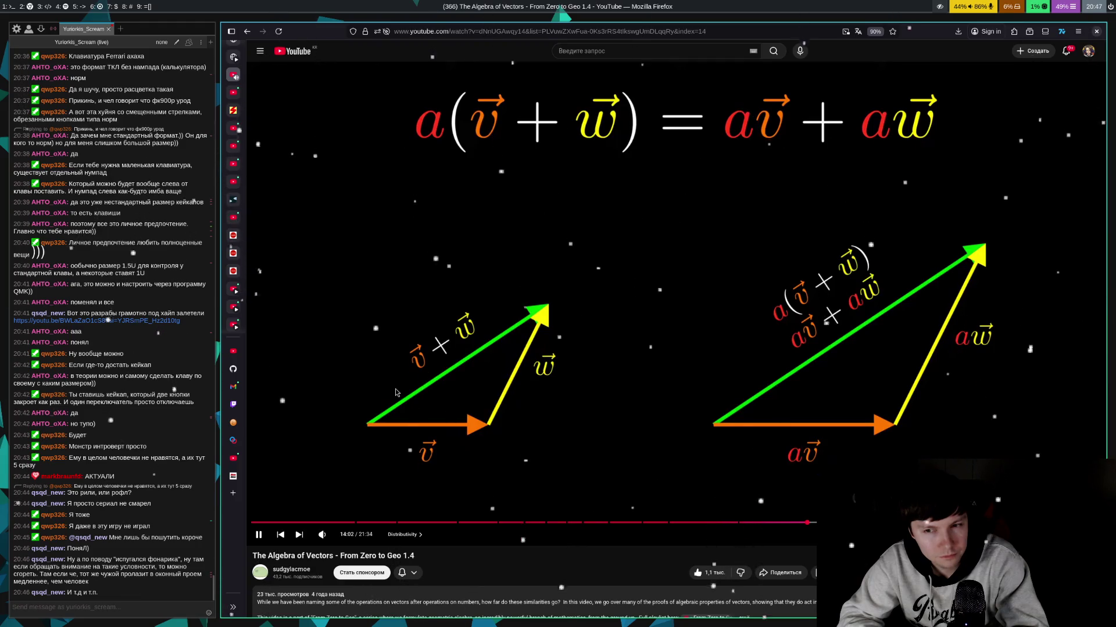
click(395, 392)
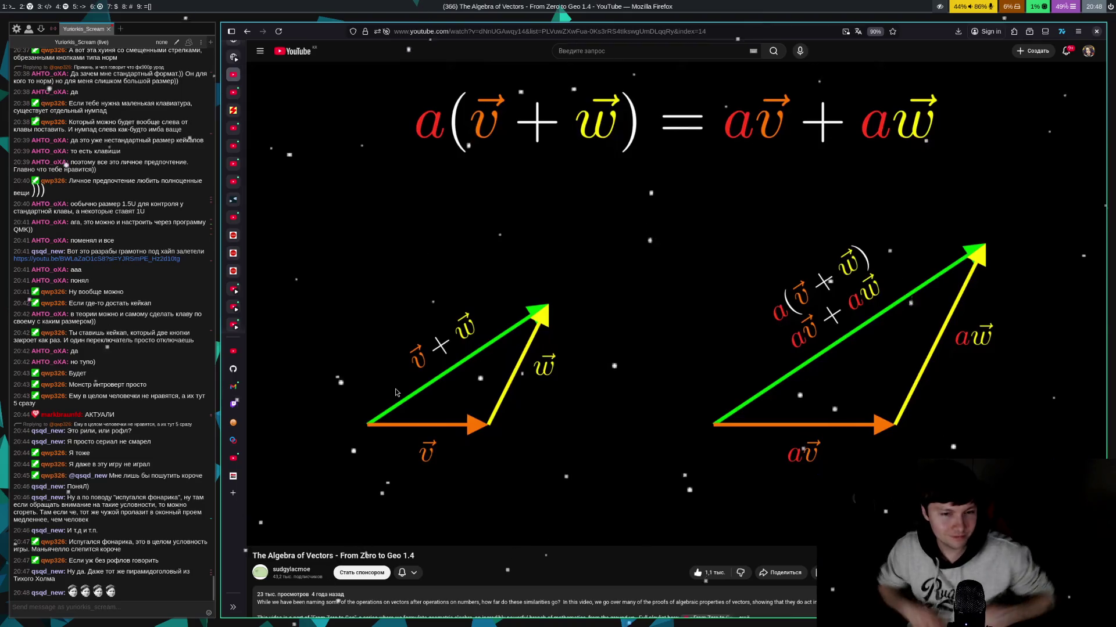
click(395, 393)
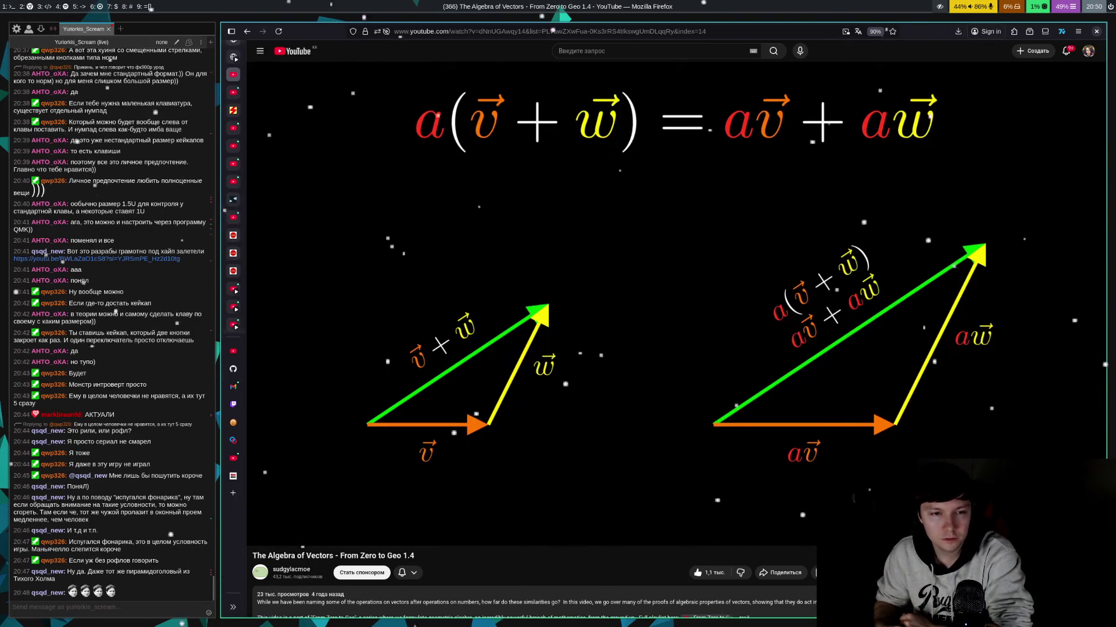
- Open a new browser tab and go to Google
mouse_move(556, 548)
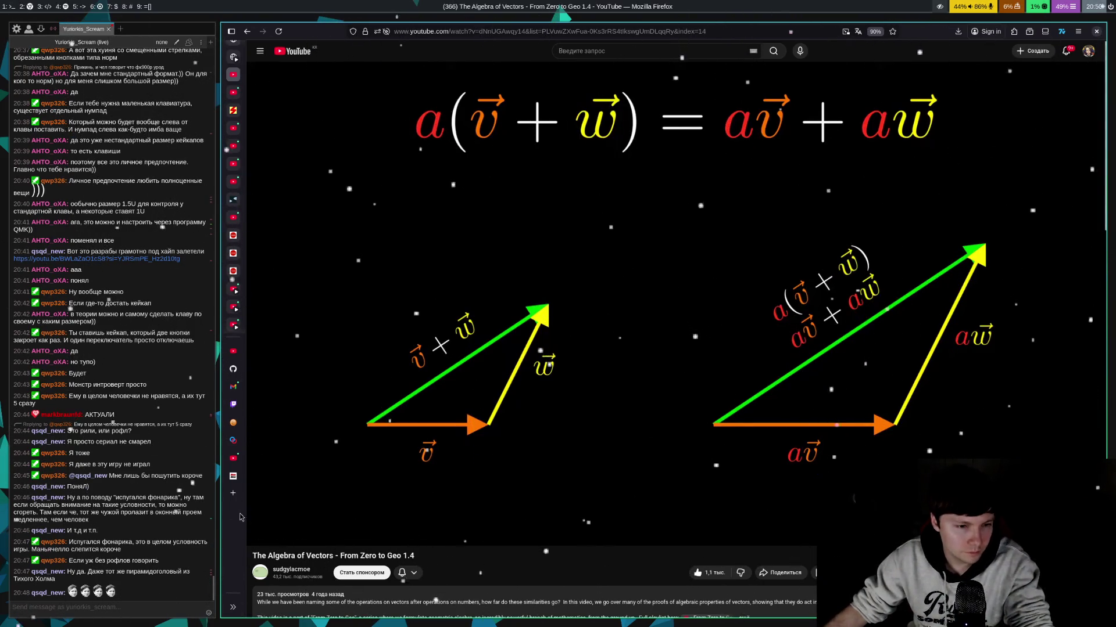
click(233, 493)
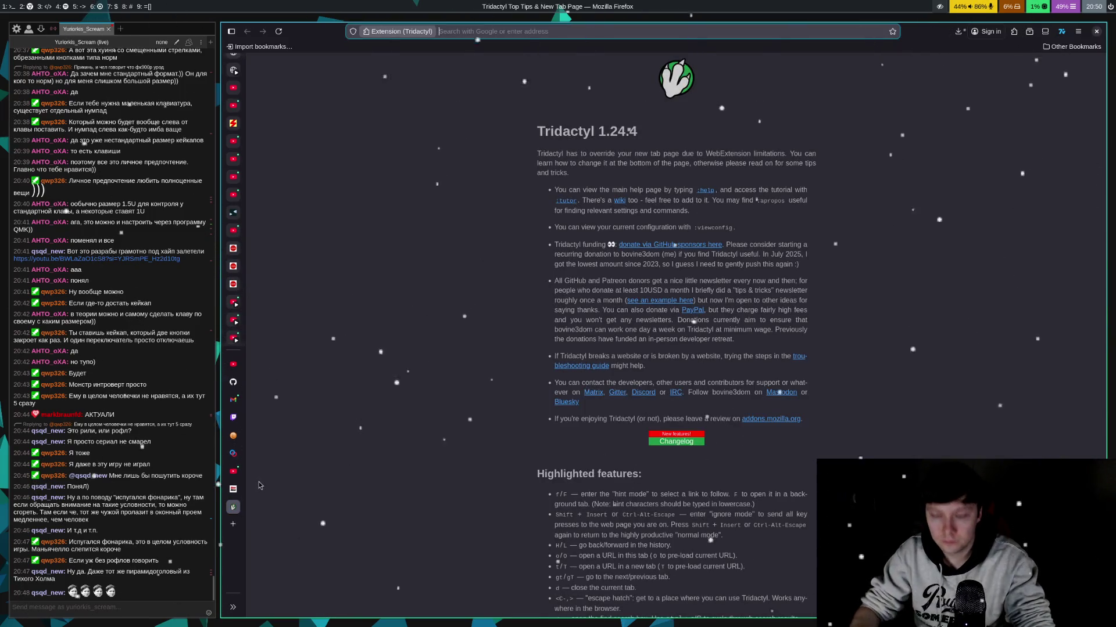
text(google.com)
key(Return)
- Search for 'geogebra online' and open the first result, GeoGebra Classic
text(geo)
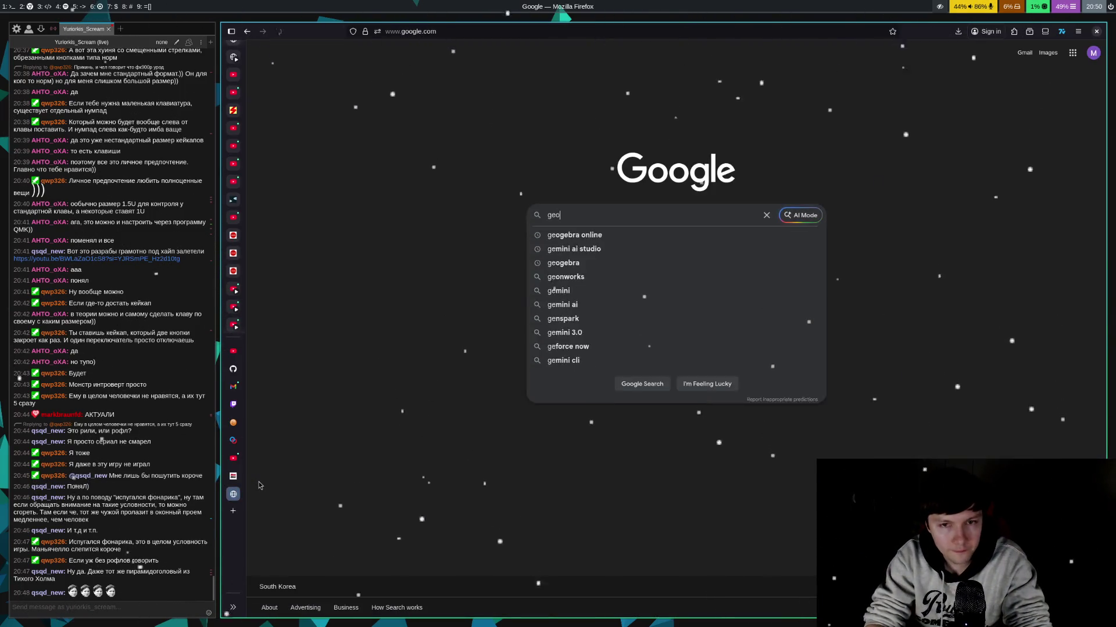
text(gebra online)
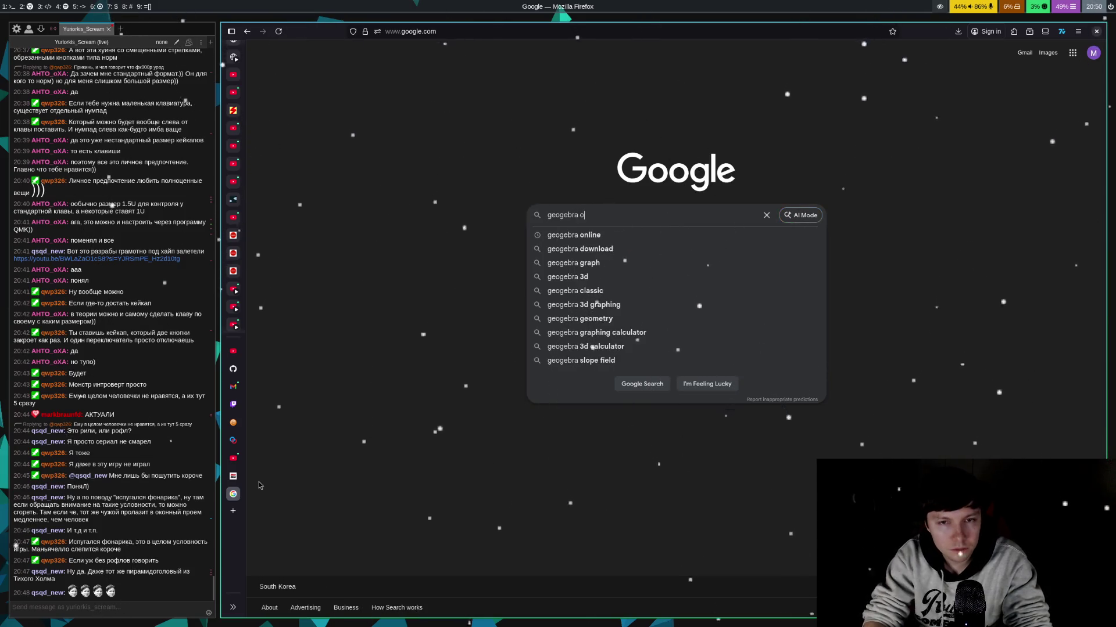
key(Return)
key(h)
key(s)
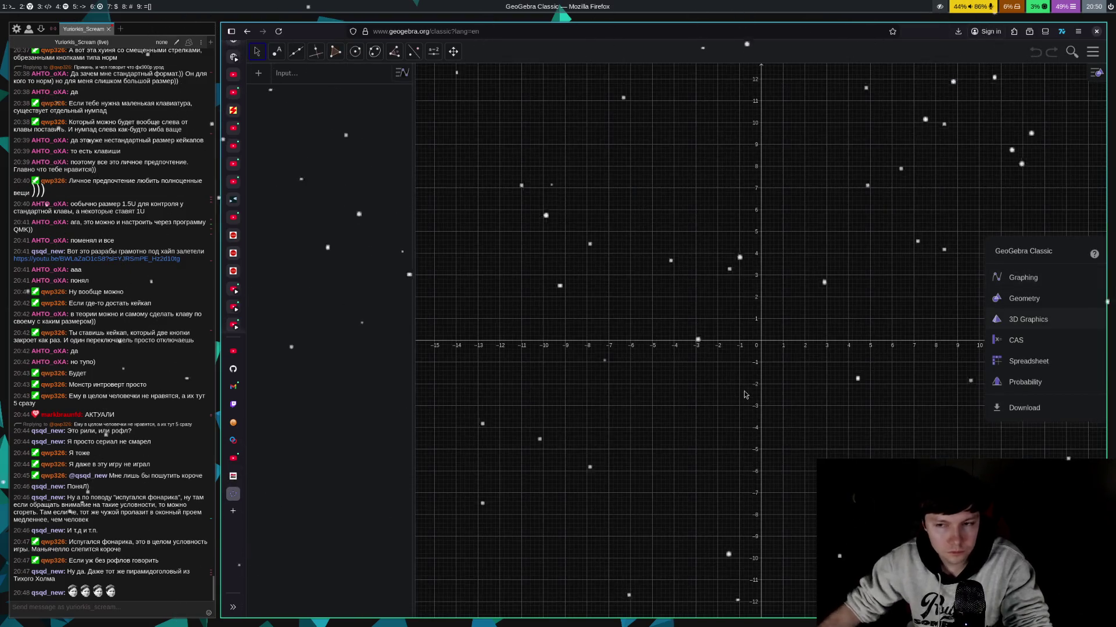
- Close the app choice panel and pan and zoom the graph so the origin sits lower left
click(894, 323)
drag(845, 206, 734, 245)
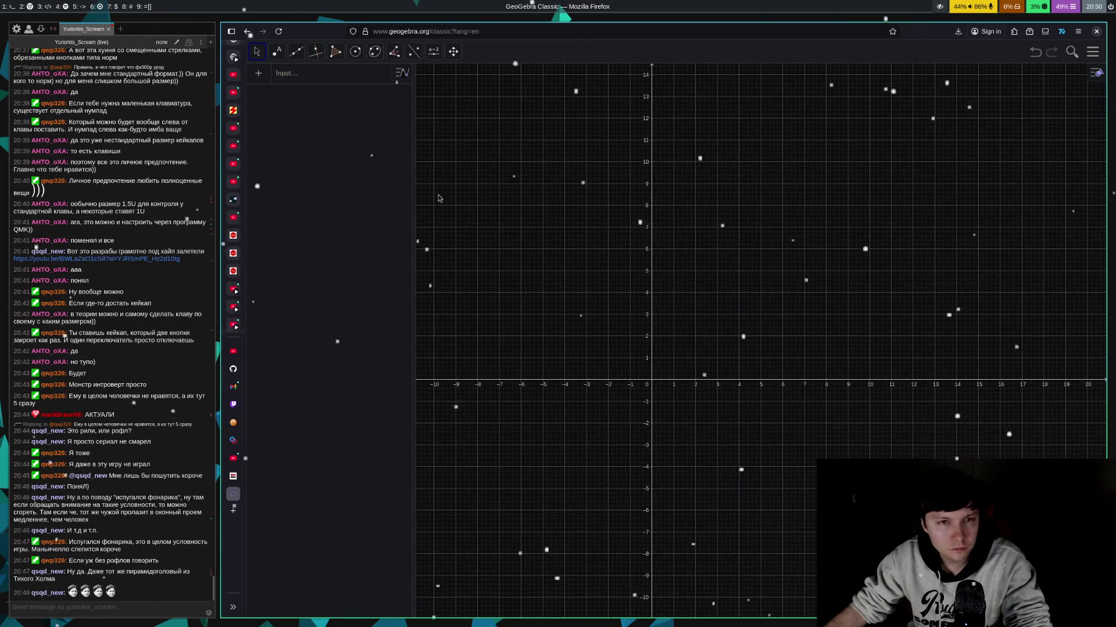
scroll(697, 267, up, 5)
scroll(678, 251, up, 1)
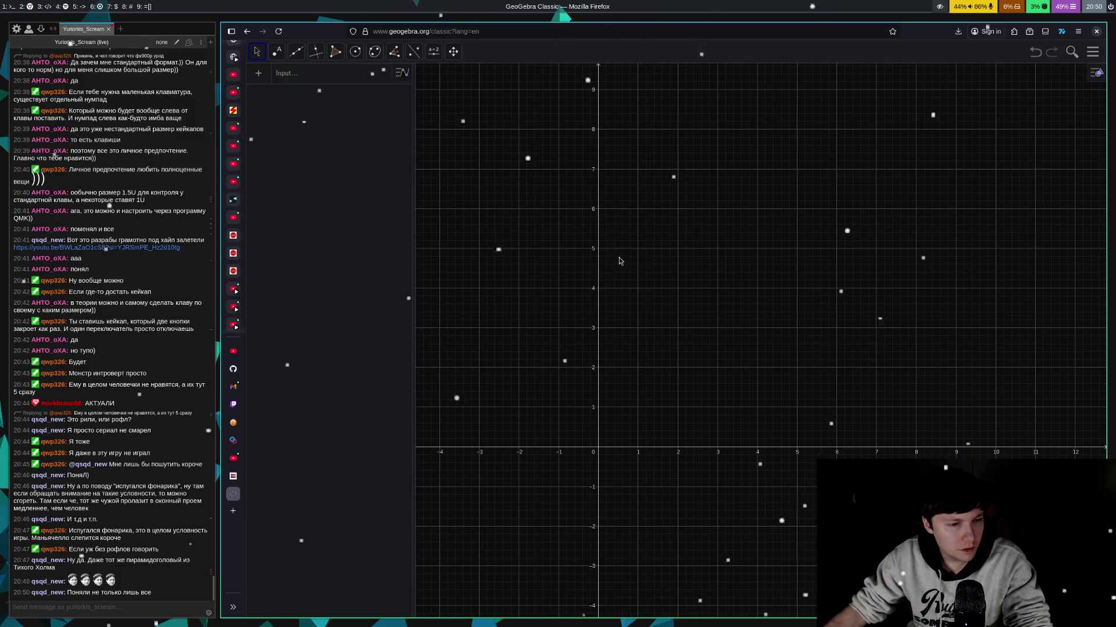
- With the Vector tool, draw u from the origin to (2,3), v from (2,0) to B, and w to C(2,0)
click(296, 51)
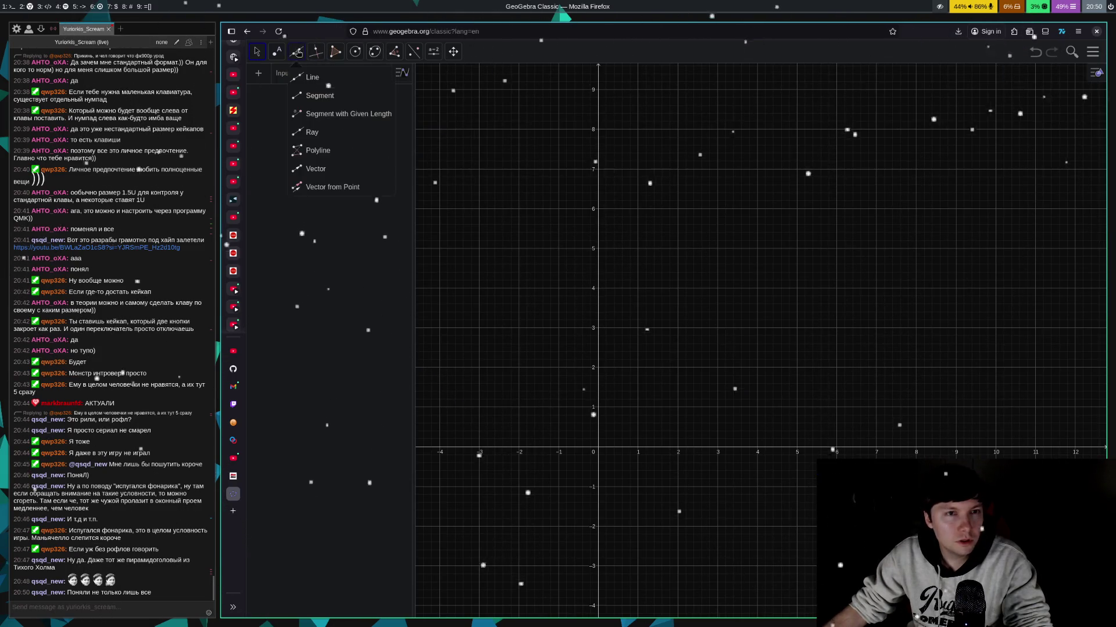
click(312, 133)
click(296, 51)
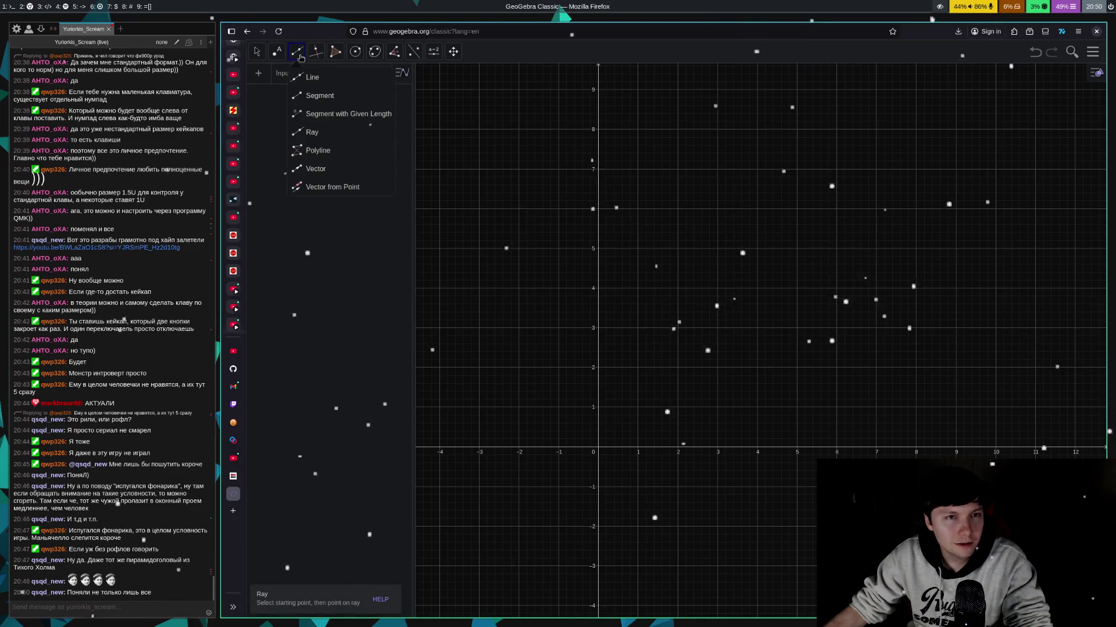
click(301, 174)
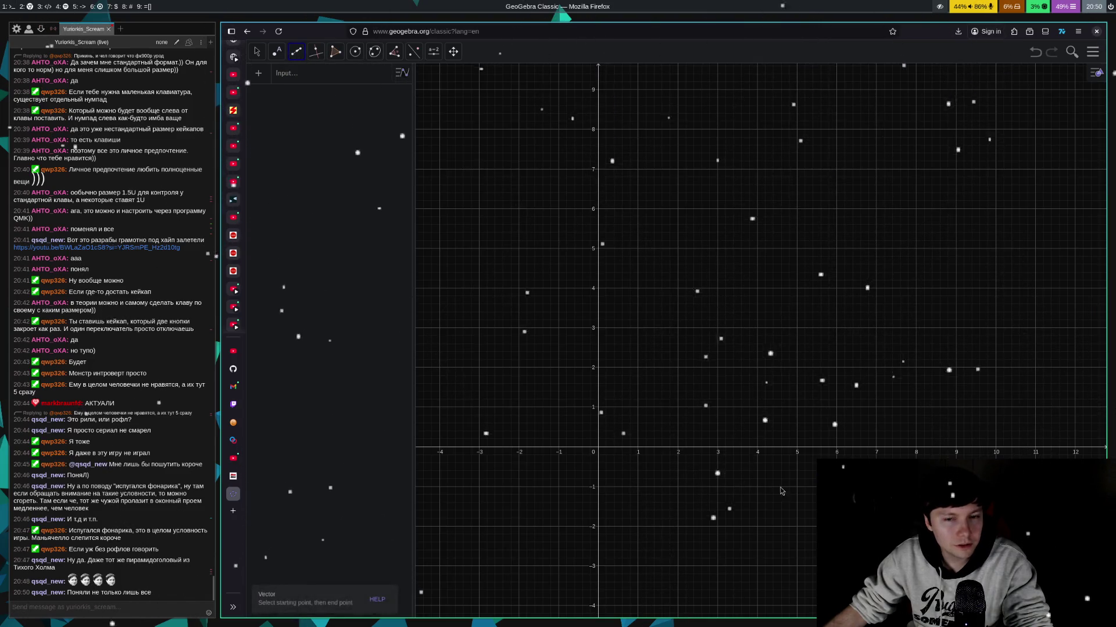
click(598, 447)
click(677, 329)
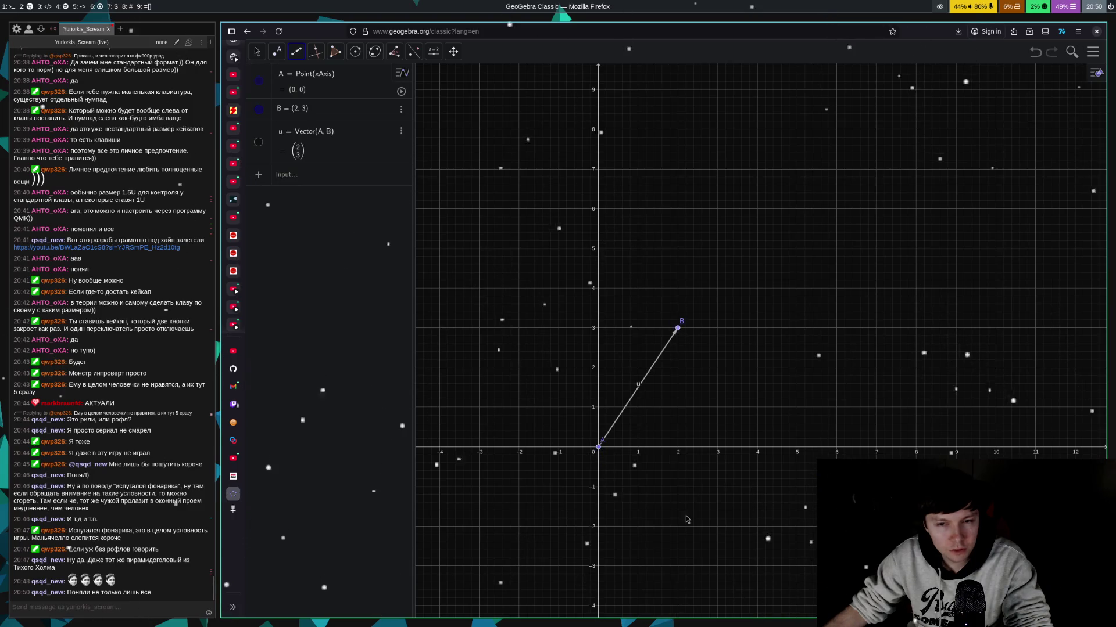
click(677, 448)
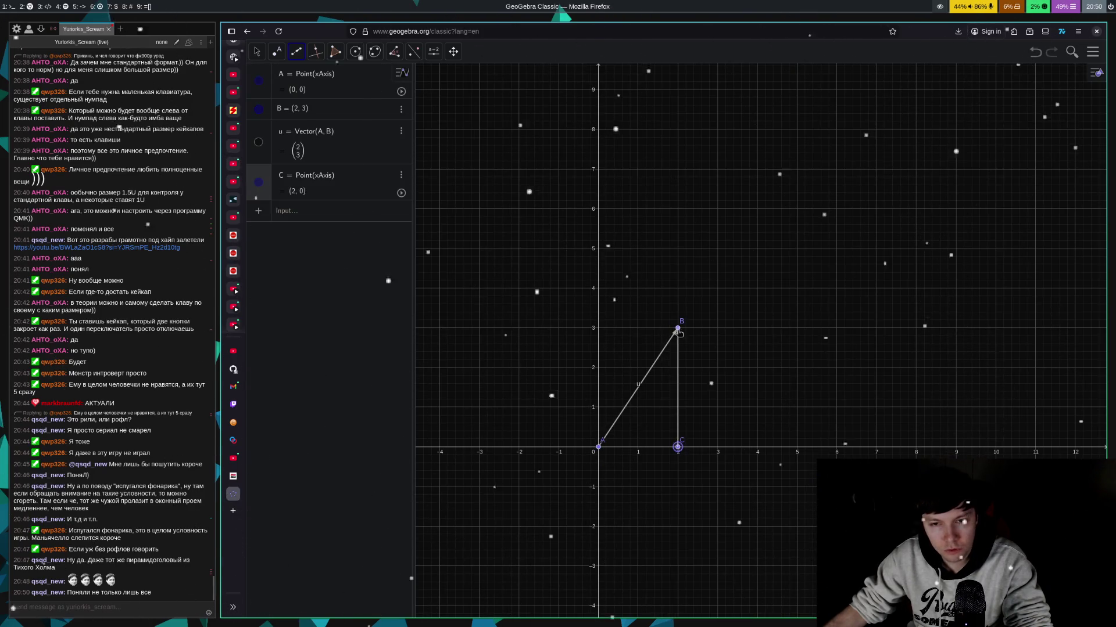
click(677, 329)
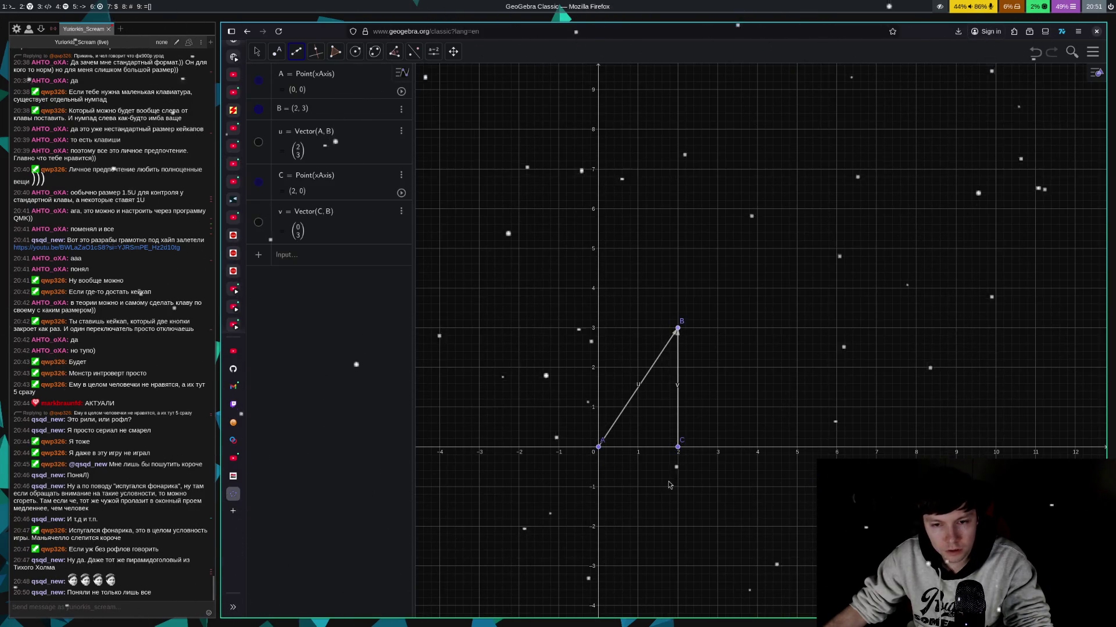
click(601, 448)
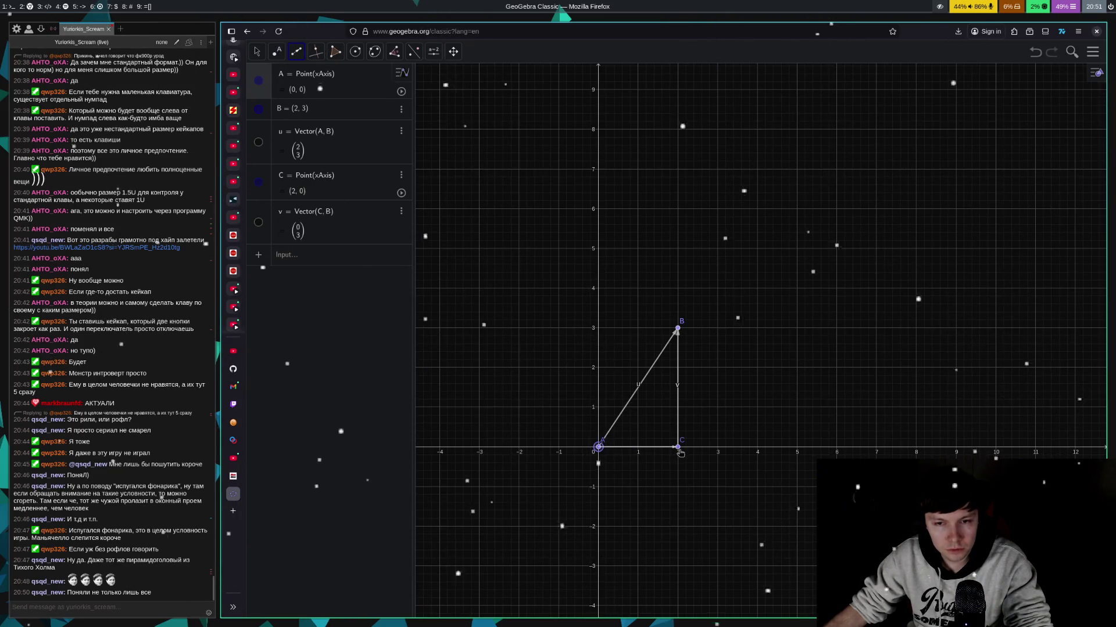
click(678, 448)
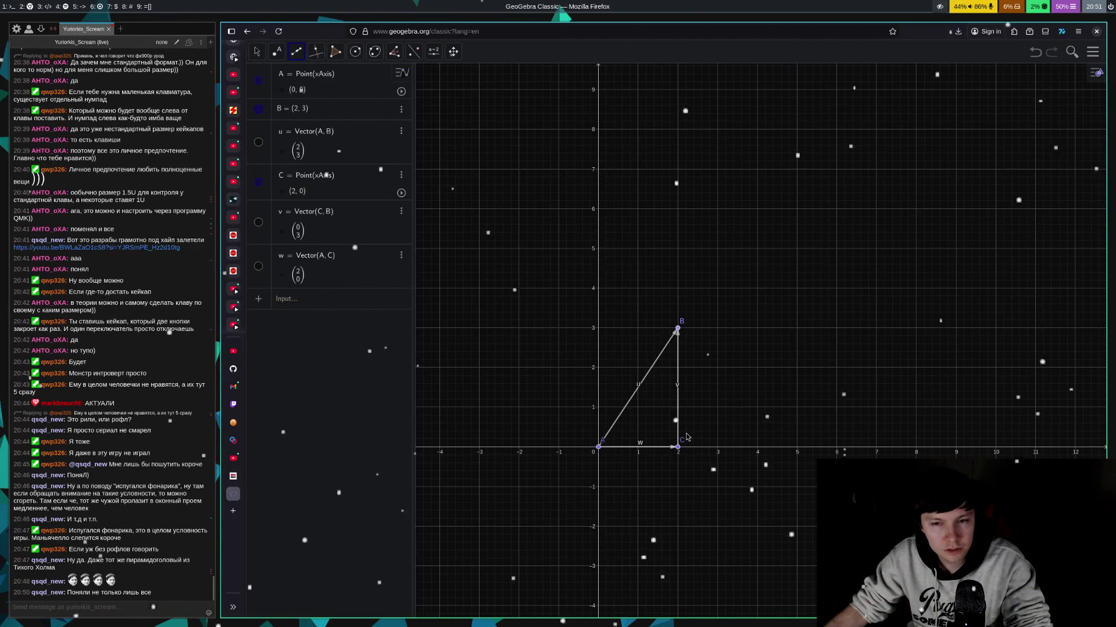
- Draw vector a from the origin to D(4,0), b from D up to E(4,6), and c from B to E
click(598, 447)
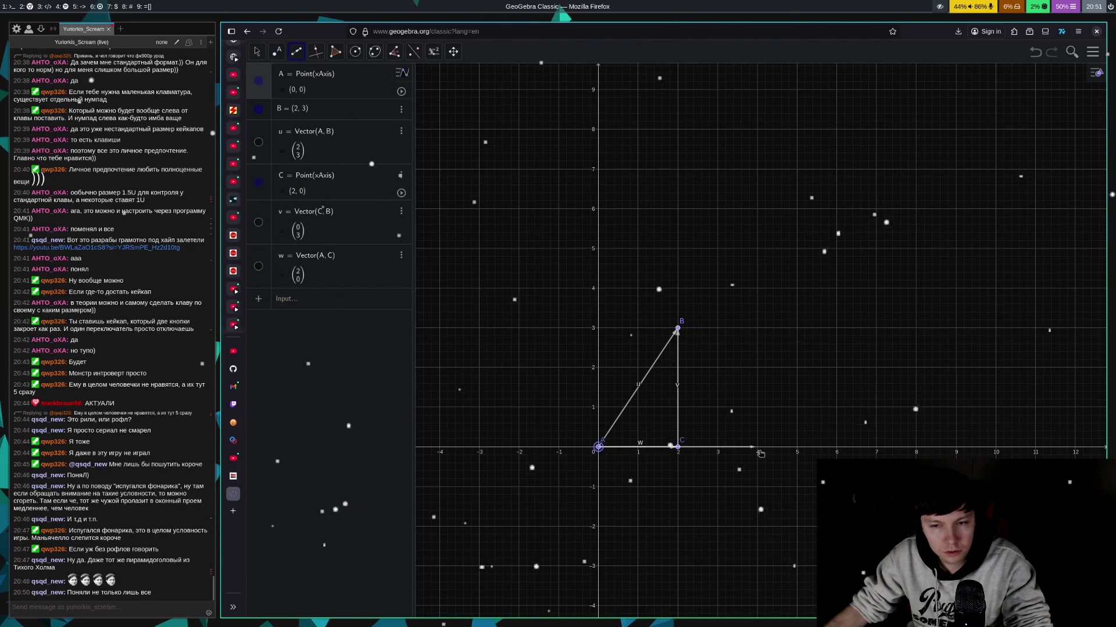
click(757, 447)
click(757, 447)
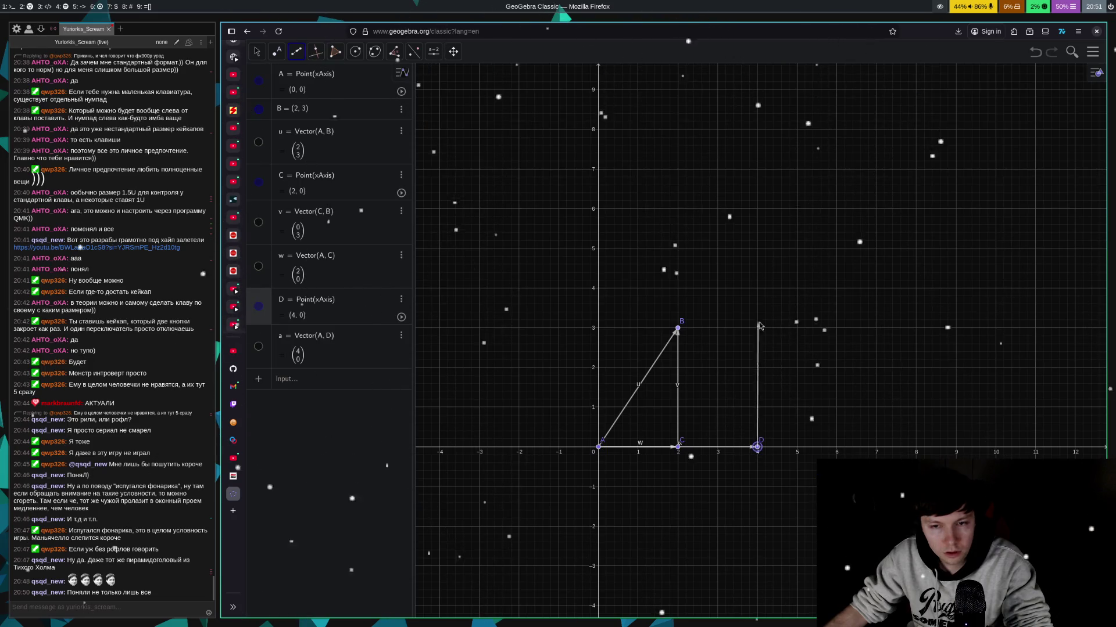
click(757, 209)
click(677, 329)
click(758, 210)
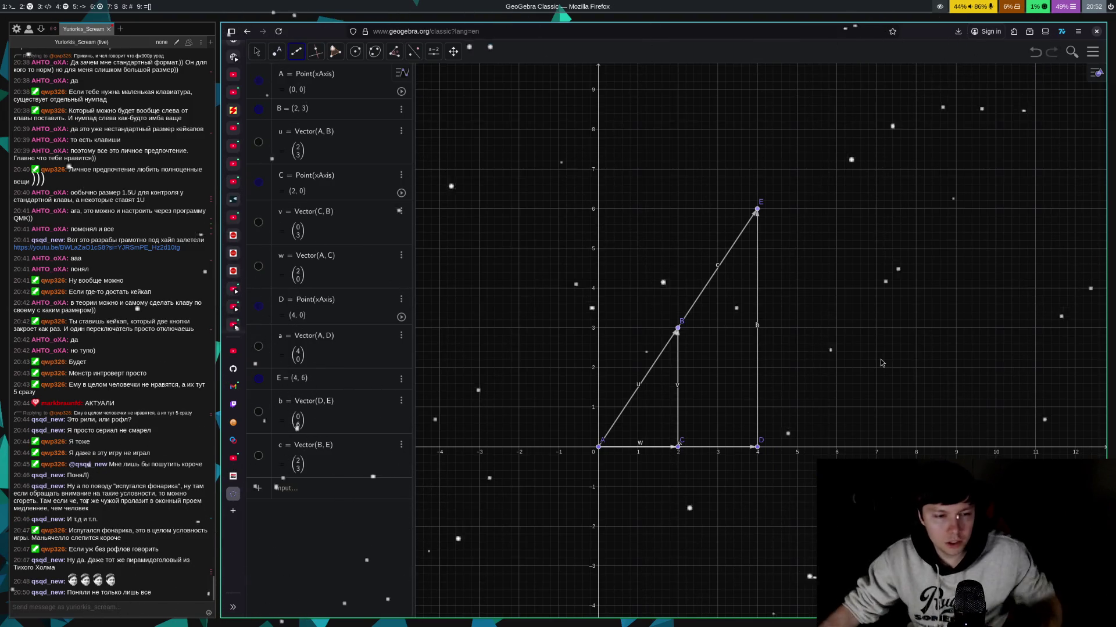
- Undo everything and draw vectors origin→(2,2), (2,0)→B, B→(4,4) and (4,0)→D
key(ctrl+z)
key(ctrl+z)
key(ctrl+z)
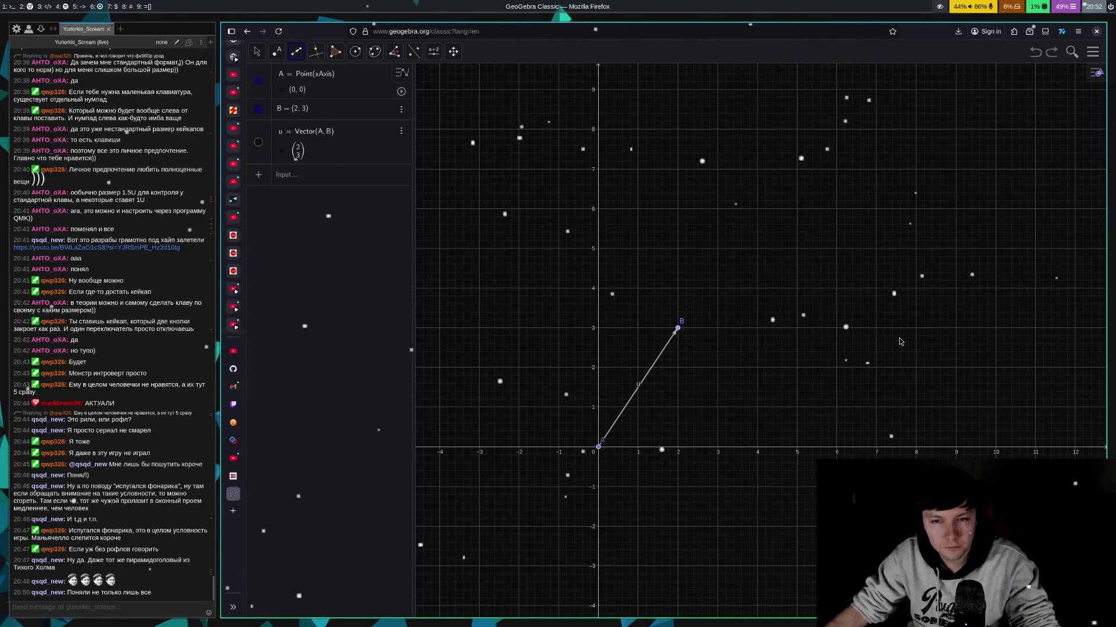
click(603, 450)
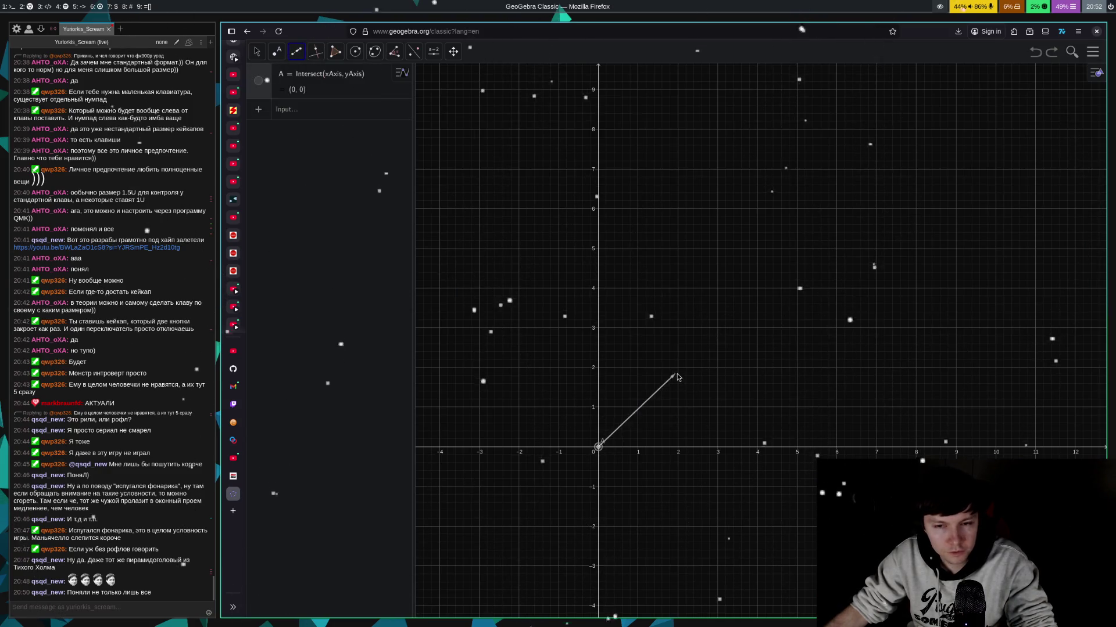
click(677, 370)
click(678, 446)
click(677, 370)
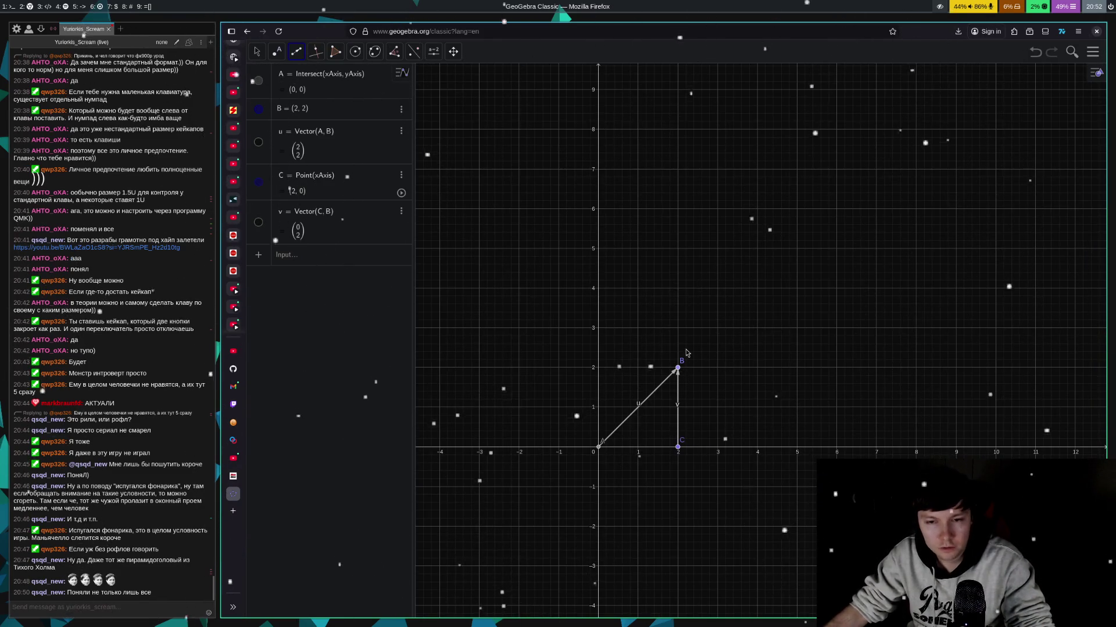
click(678, 369)
click(756, 289)
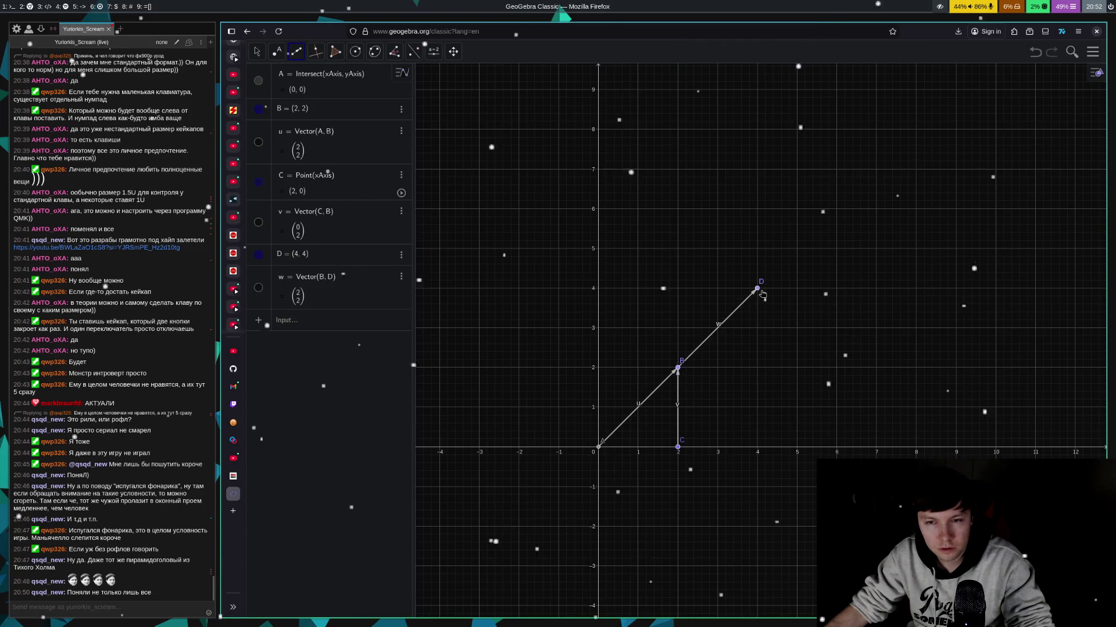
click(757, 446)
click(757, 289)
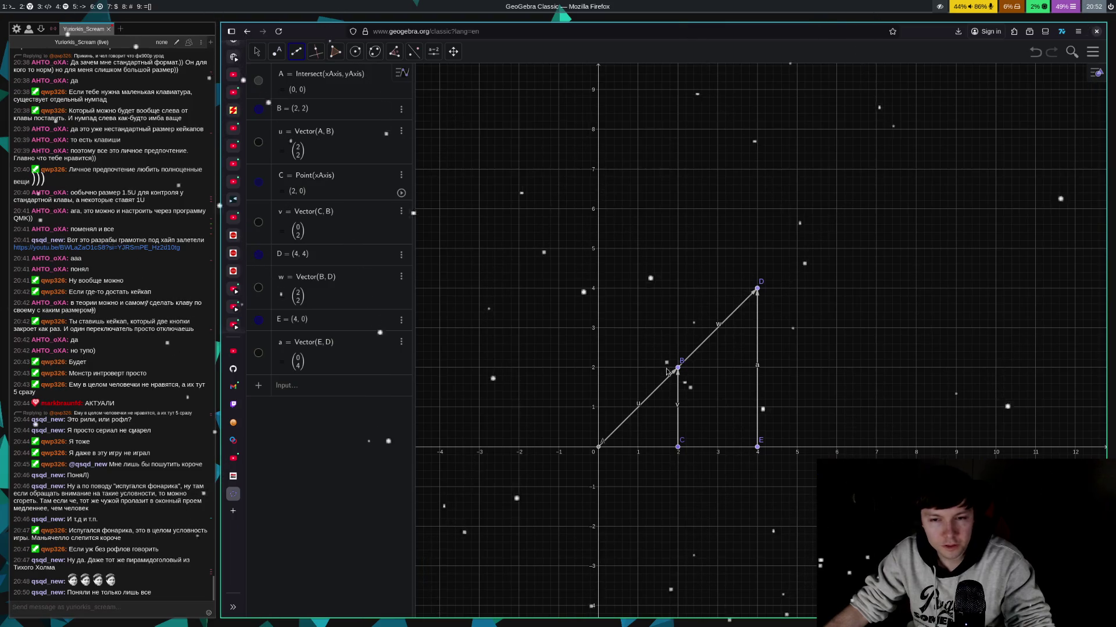
- Add vertical vectors b from (1,0) to (1,1) and c from (3,0) to (3,3)
click(637, 447)
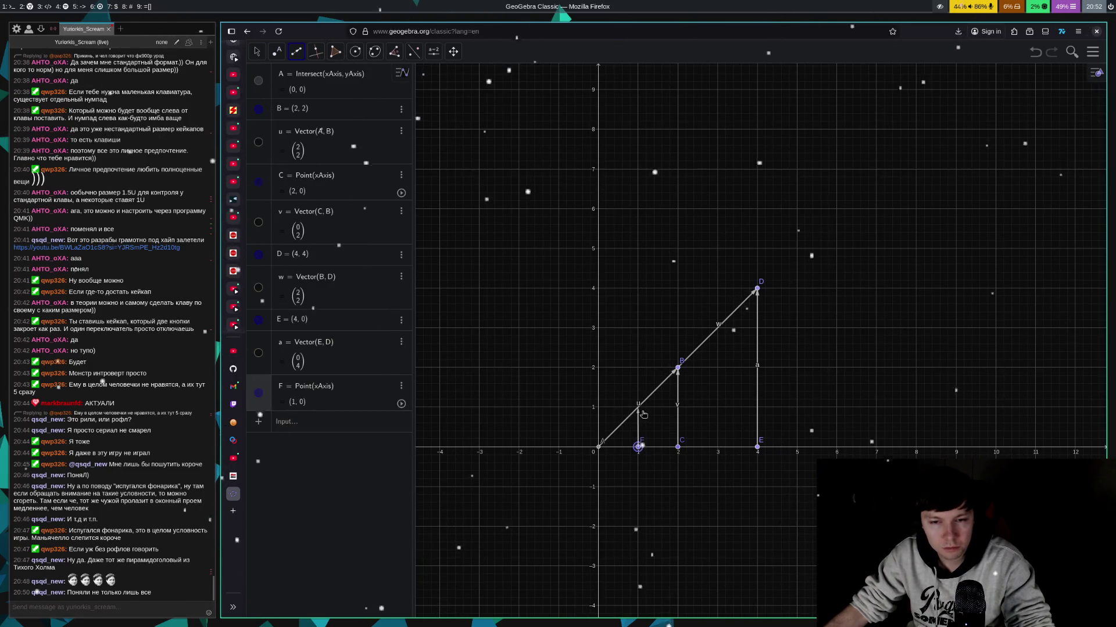
click(638, 408)
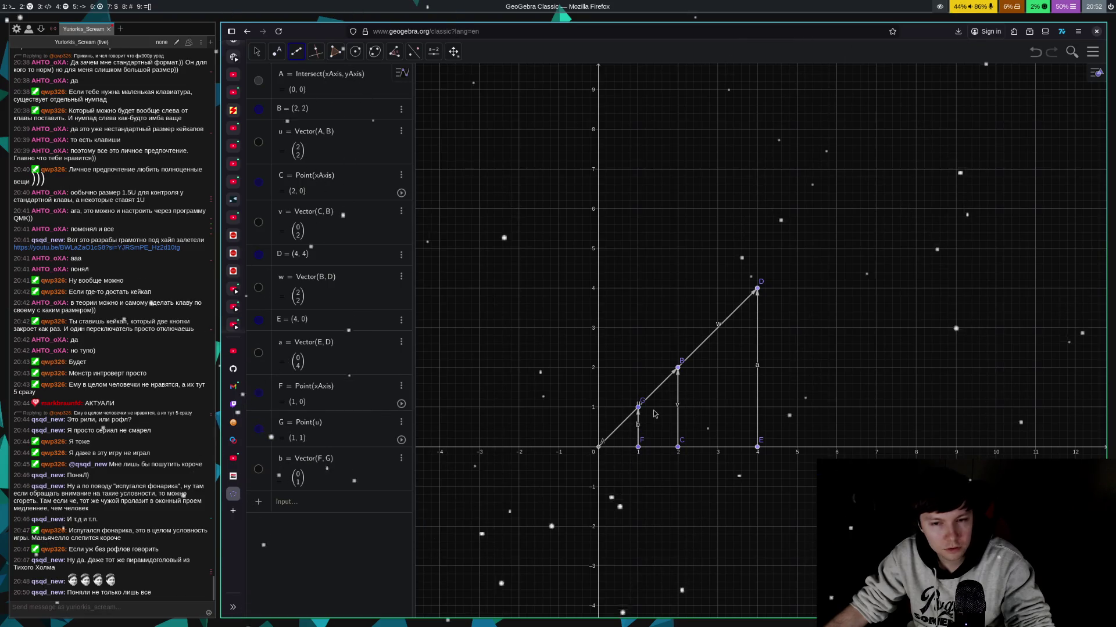
click(718, 447)
click(718, 328)
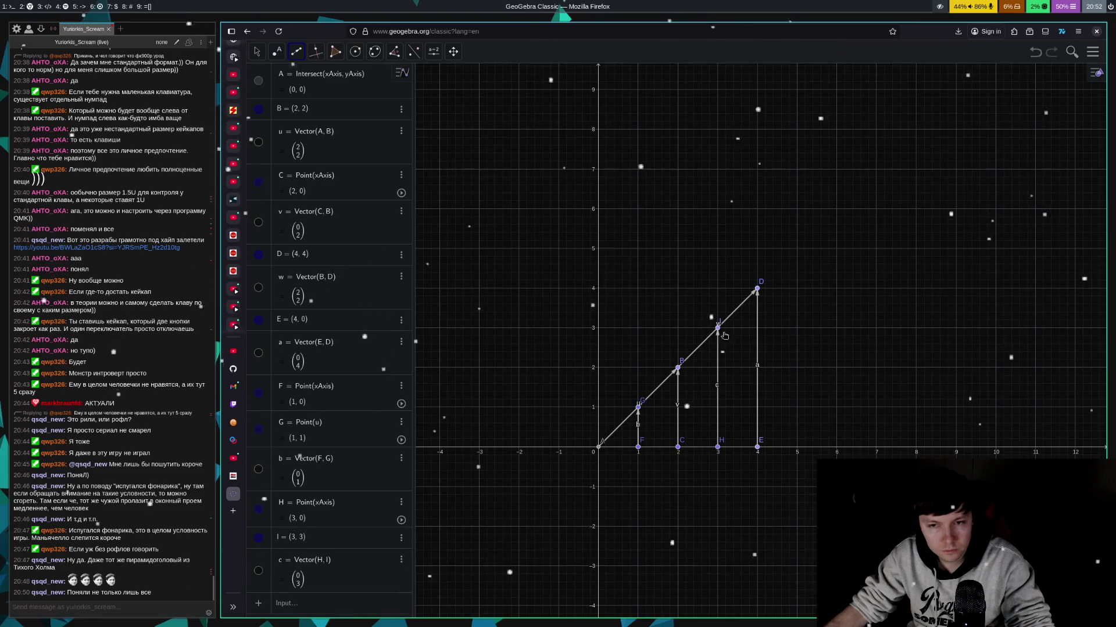
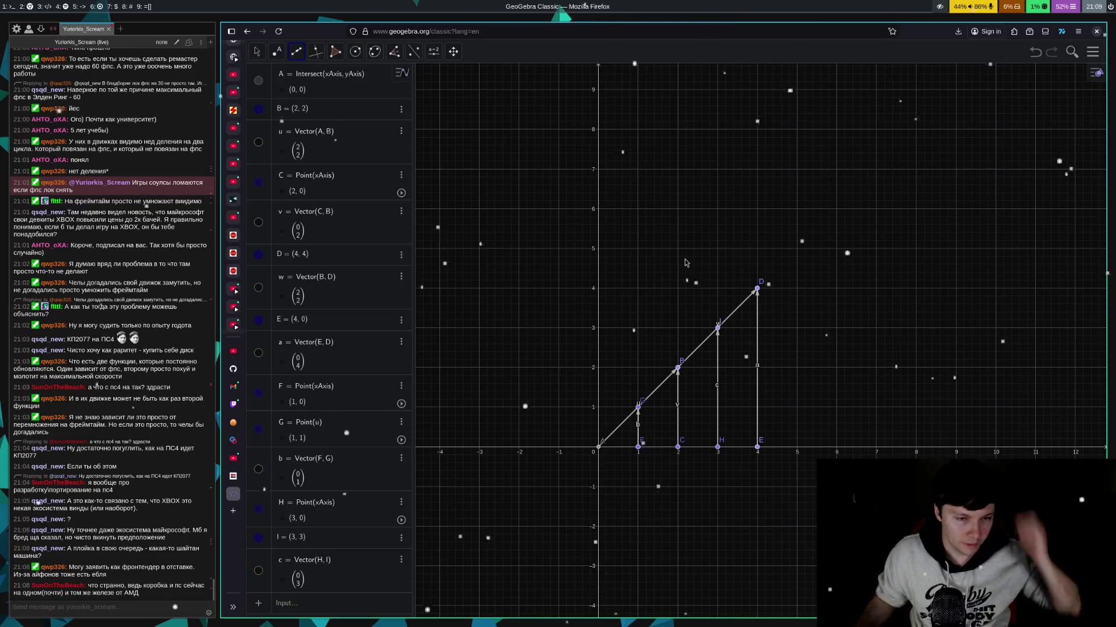
- Open google.com in a new browser tab
click(237, 513)
text(google.com)
key(Return)
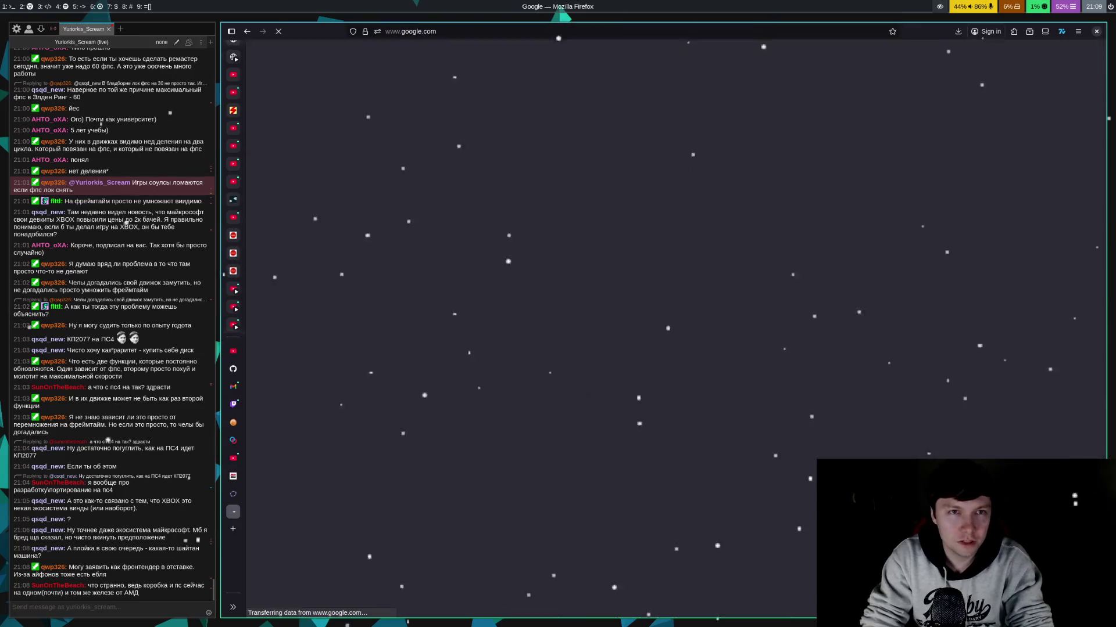
- Search images for 'ps5 devkit' and preview the first dev kit photo
text(ps5 )
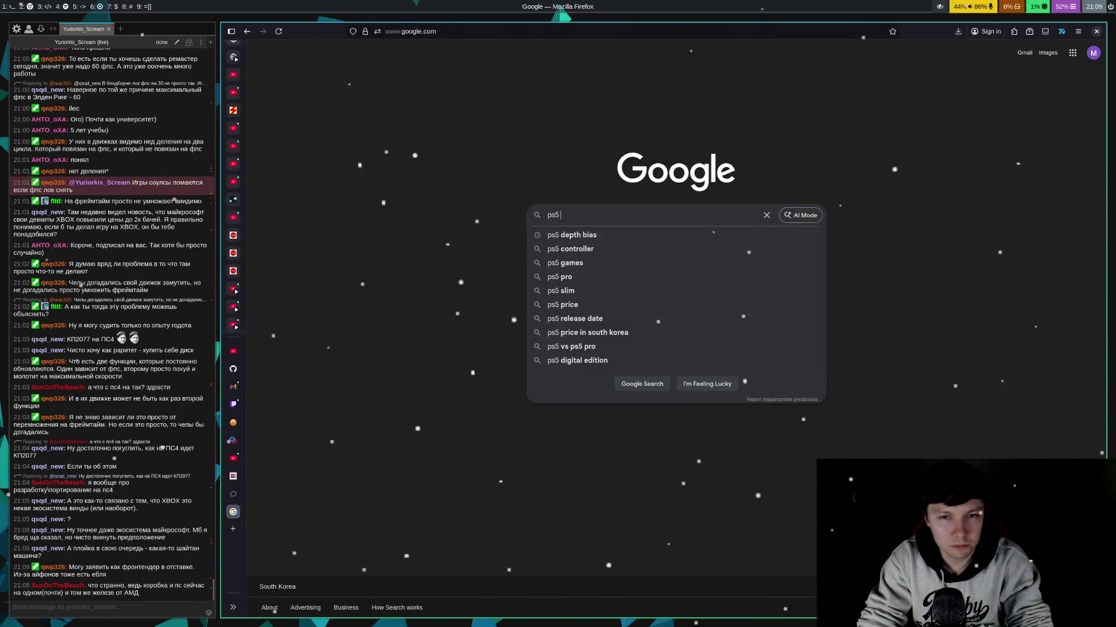
text(devkit)
key(Return)
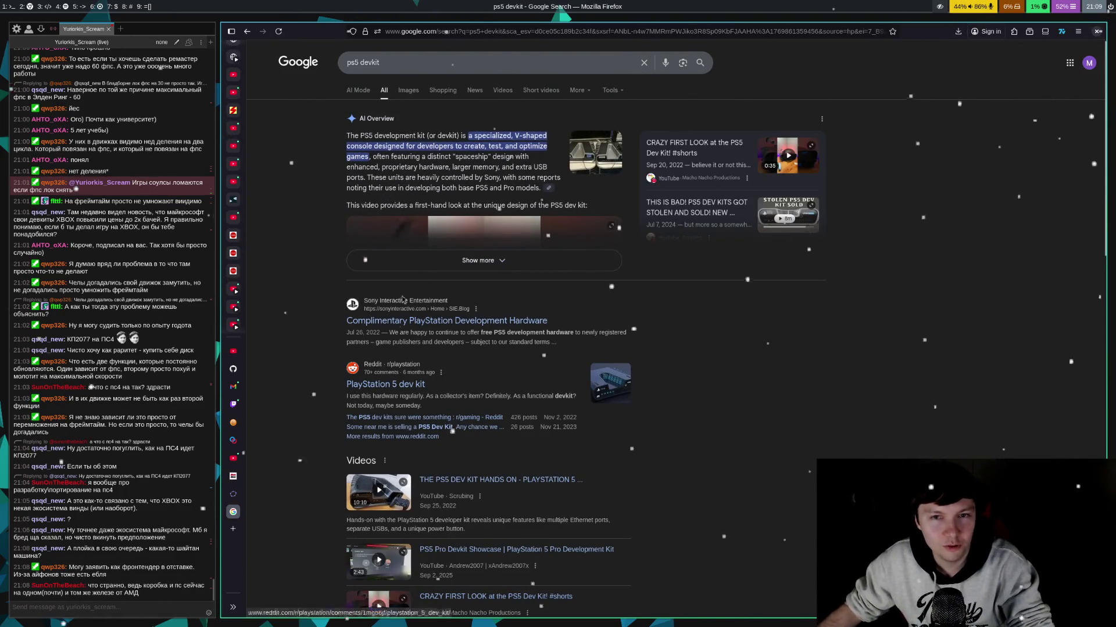
click(408, 90)
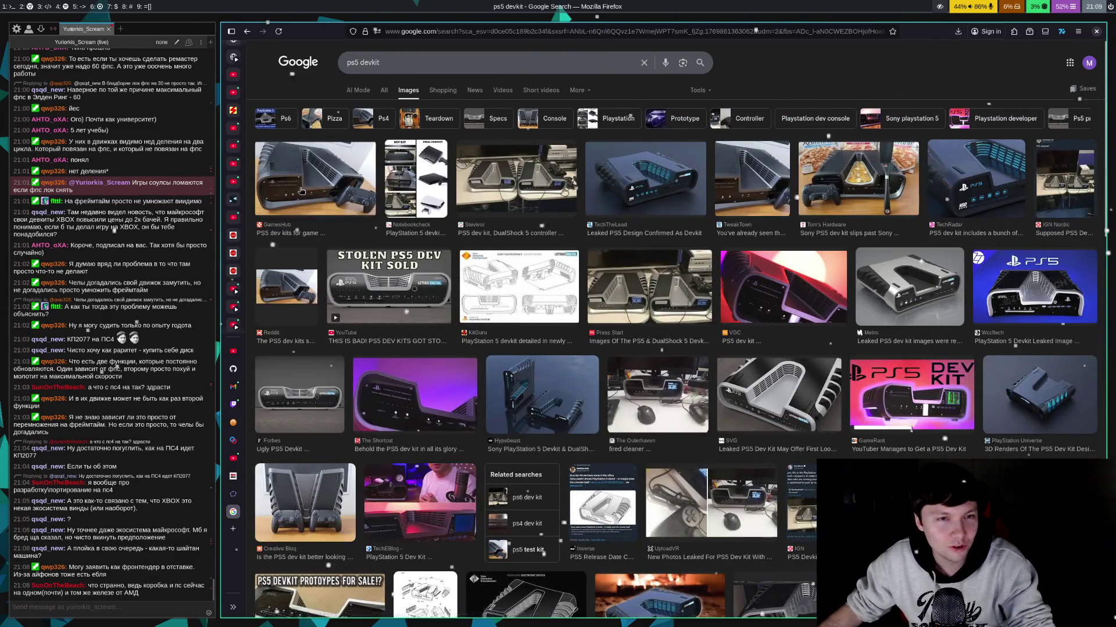
click(298, 193)
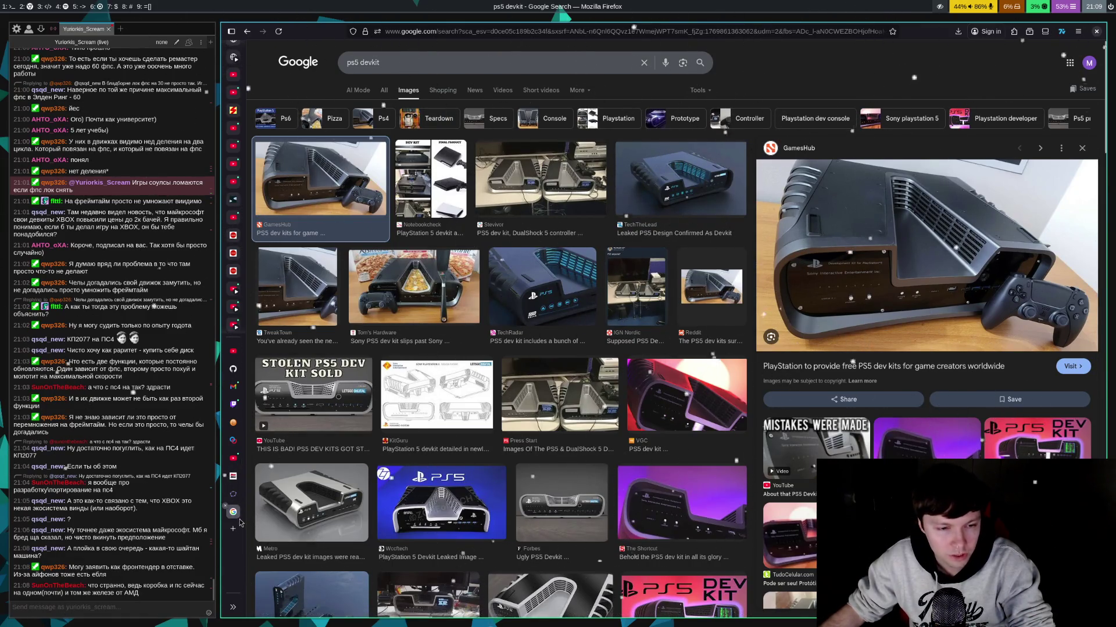
- Glance over the PS5 devkit image results, then go back to GeoGebra Classic
scroll(424, 346, down, 4)
scroll(424, 345, up, 4)
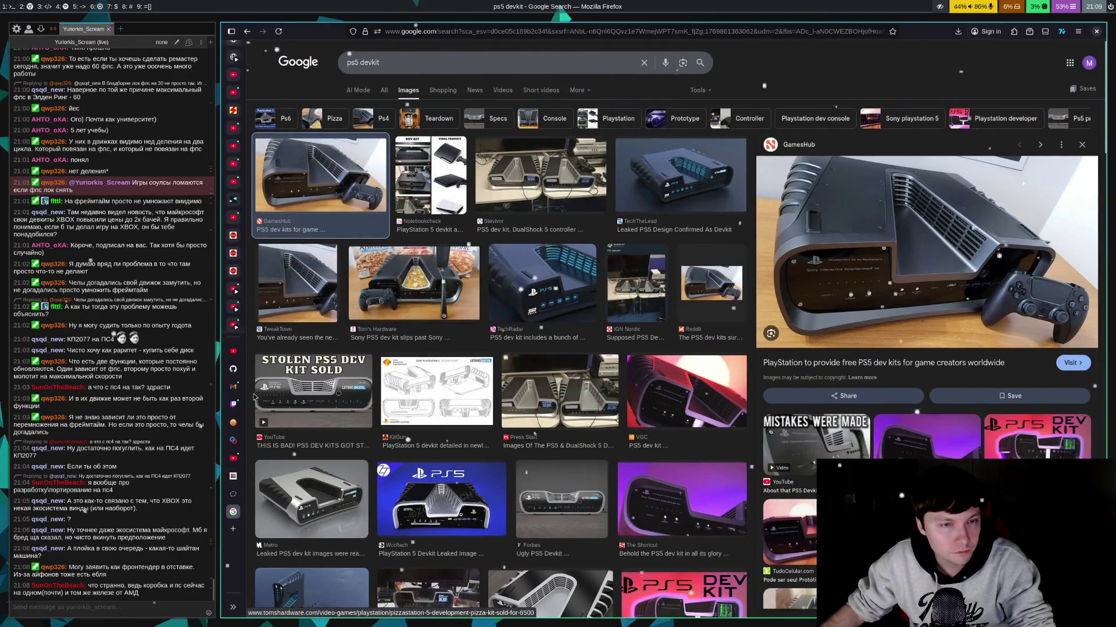
key(ctrl+Page_Up)
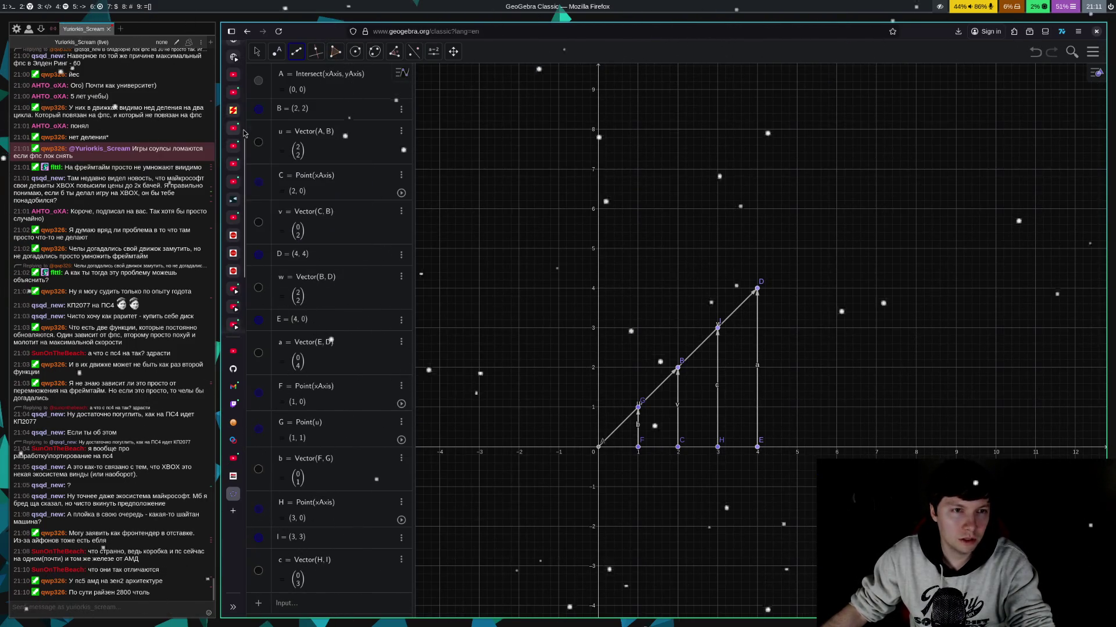
- In the YouTube playlist, start the lecture 'What is (a) Space? From Zero to Geo 1.5'
click(233, 74)
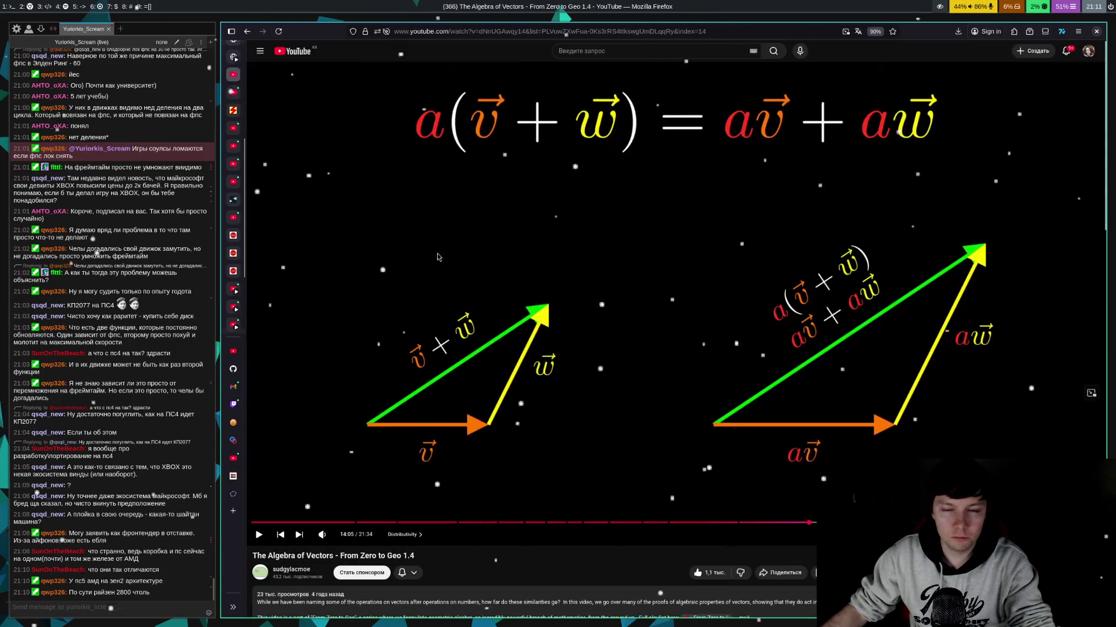
scroll(304, 325, down, 4)
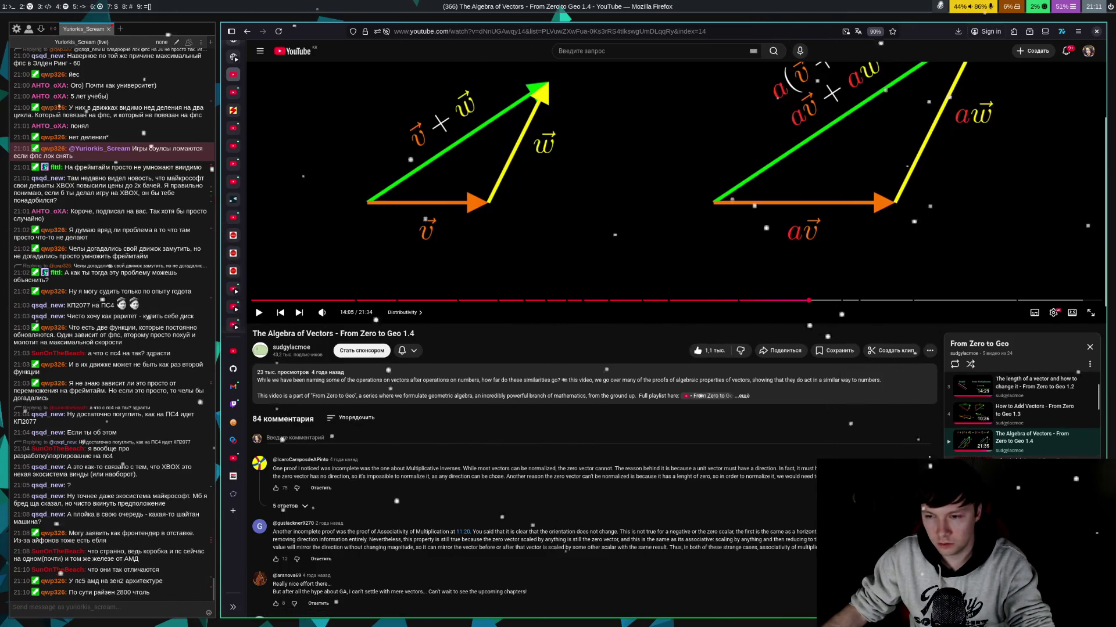
scroll(1022, 418, down, 5)
scroll(1050, 429, down, 3)
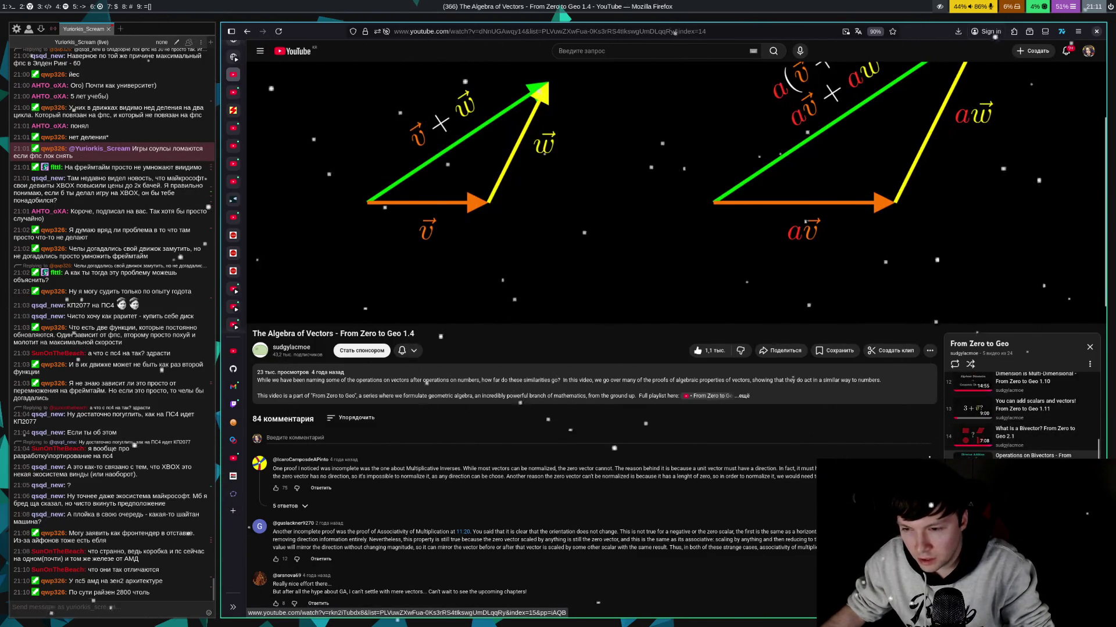
scroll(1029, 455, up, 7)
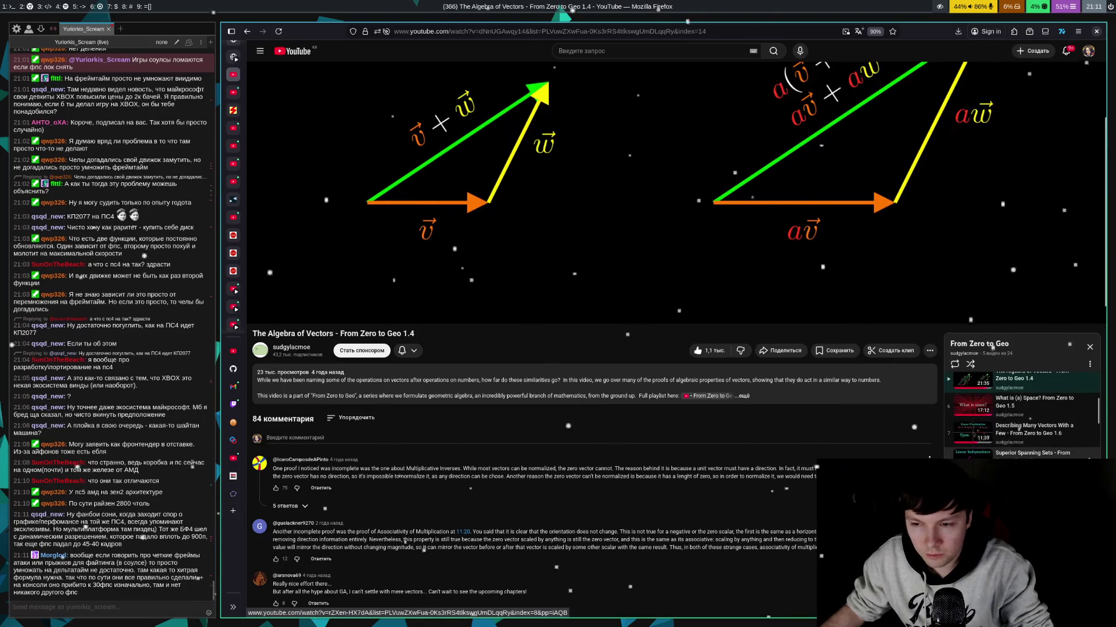
scroll(1028, 455, up, 1)
click(1032, 428)
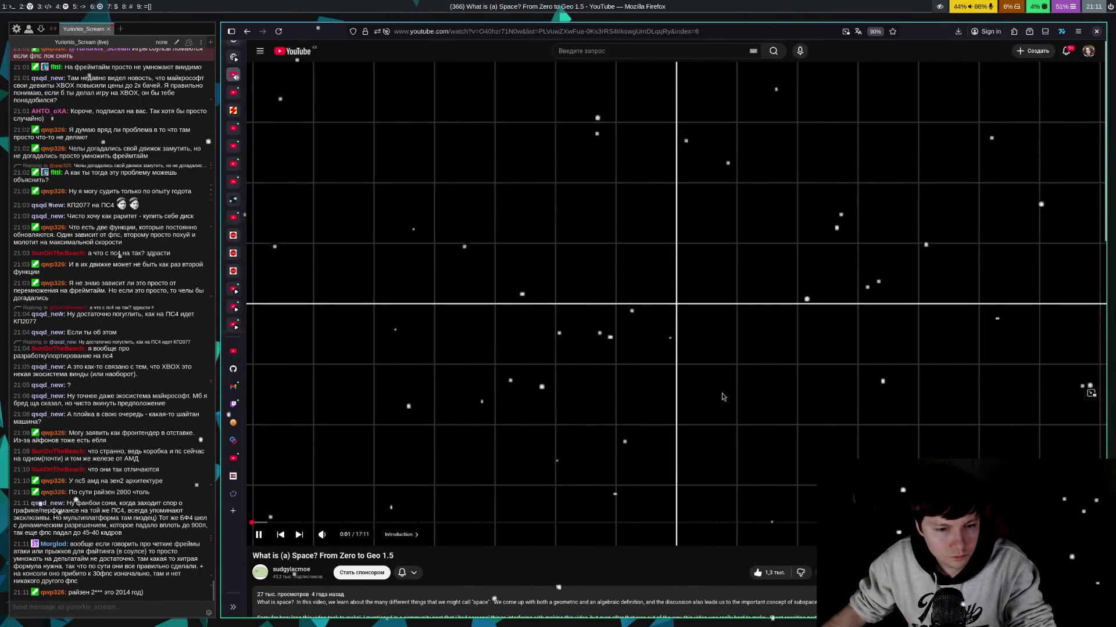
- Turn the auto-generated Vietnamese subtitles Off, leaving the lecture paused at 0:02
click(723, 397)
key(c)
click(890, 380)
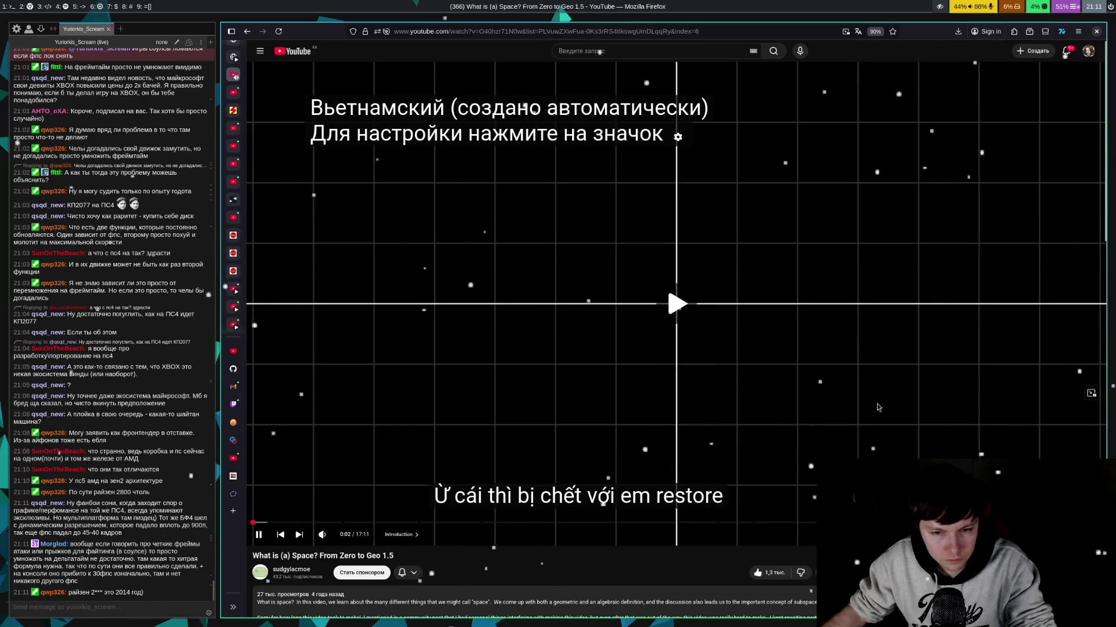
click(879, 408)
click(1017, 534)
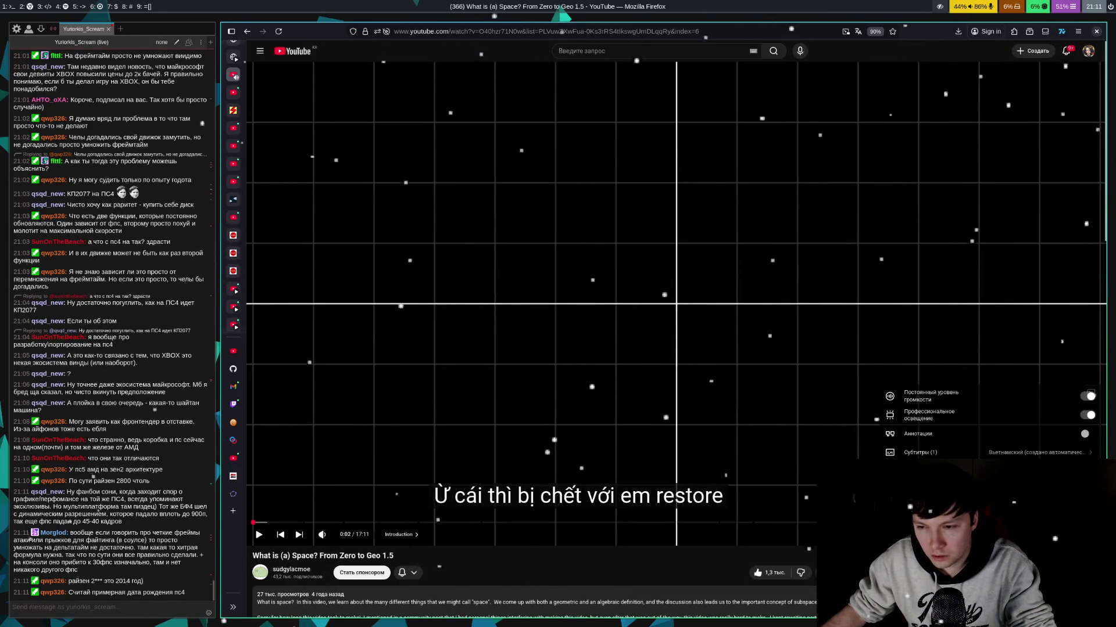
click(1035, 452)
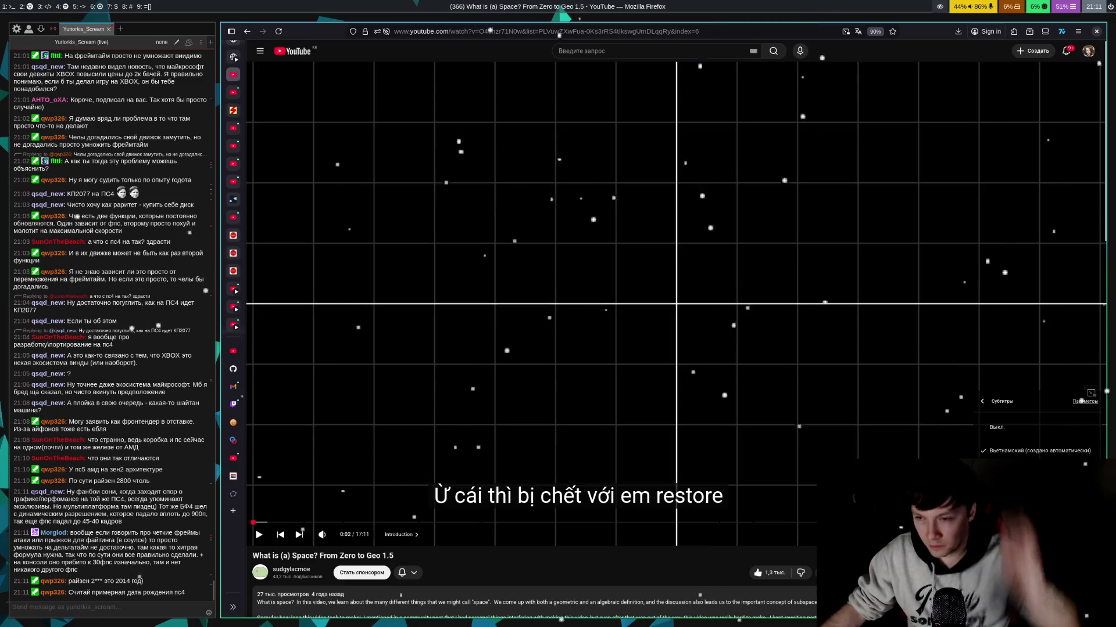
click(997, 427)
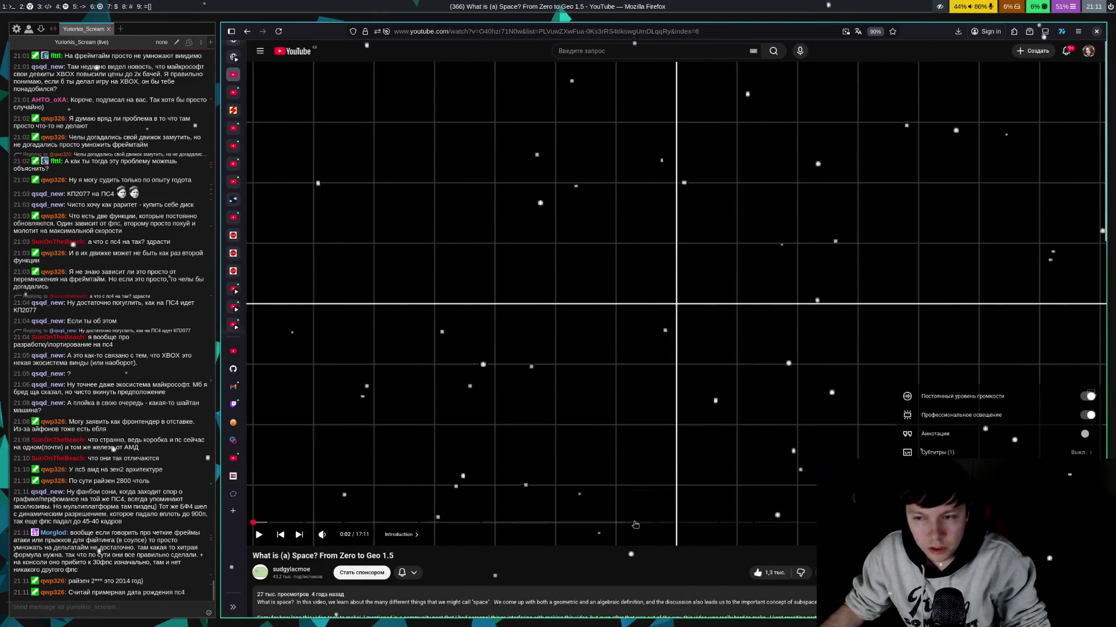
click(762, 375)
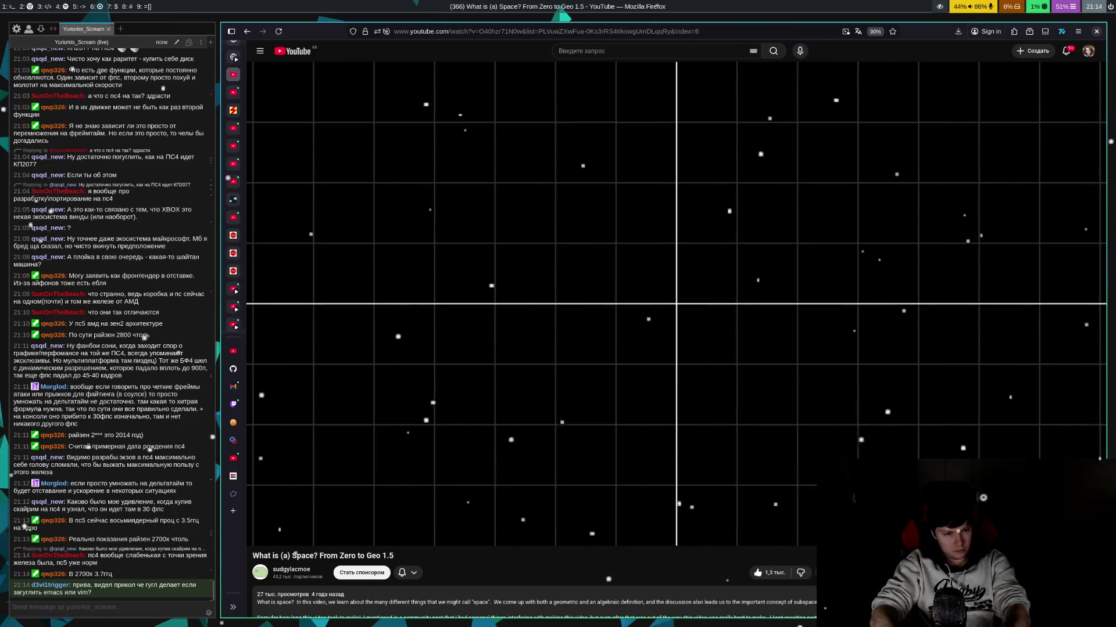
click(762, 378)
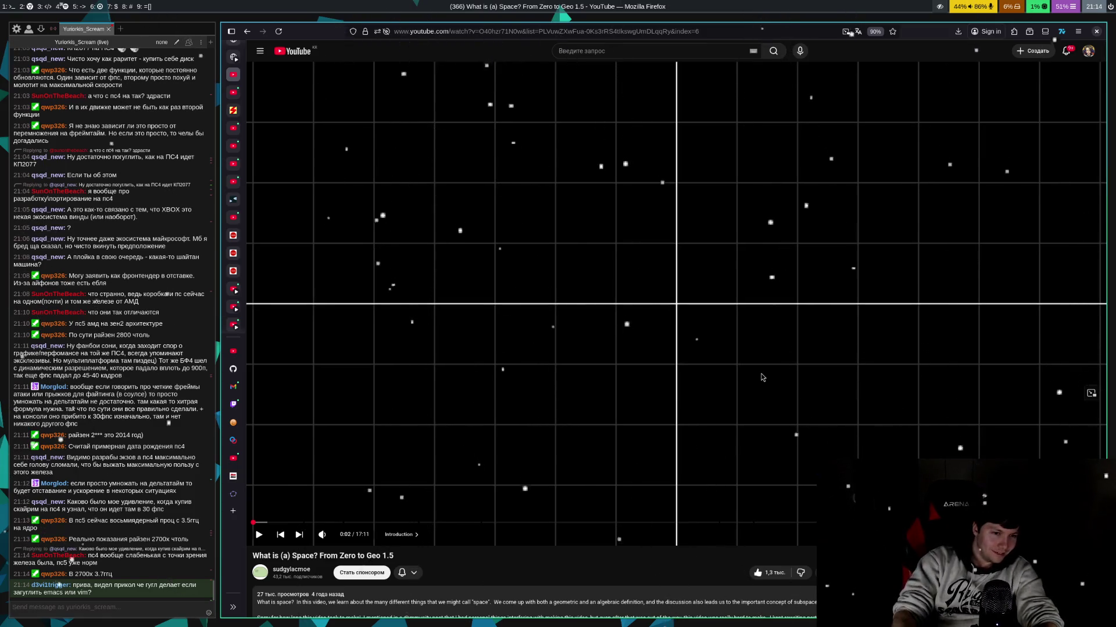
text(ogoogle)
- Search Google for 'emacs'
key(Return)
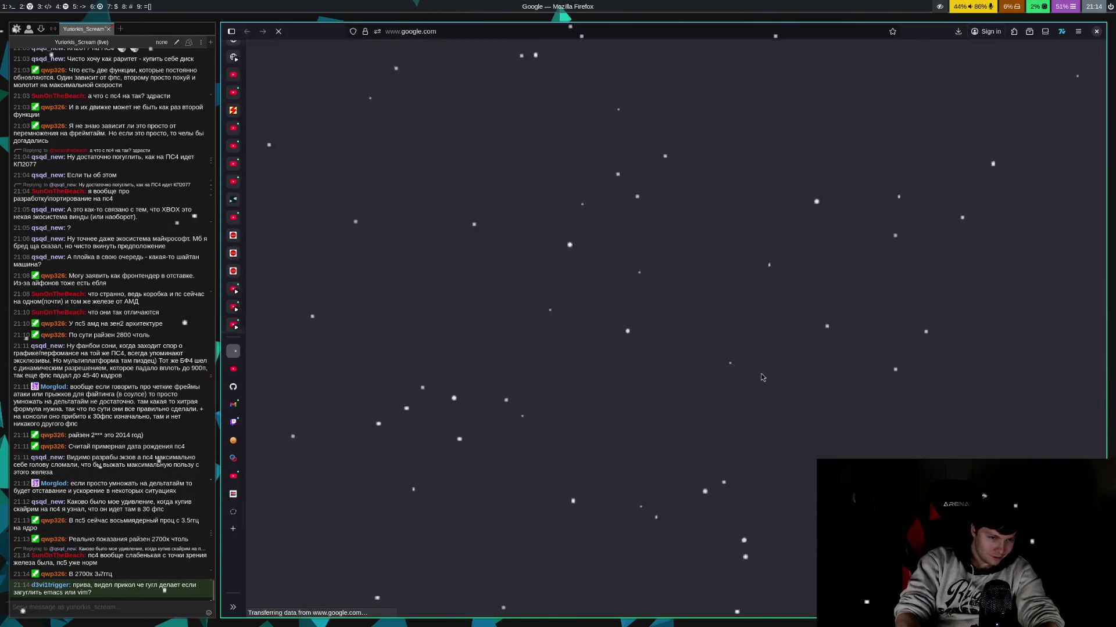
text(emacs)
key(Return)
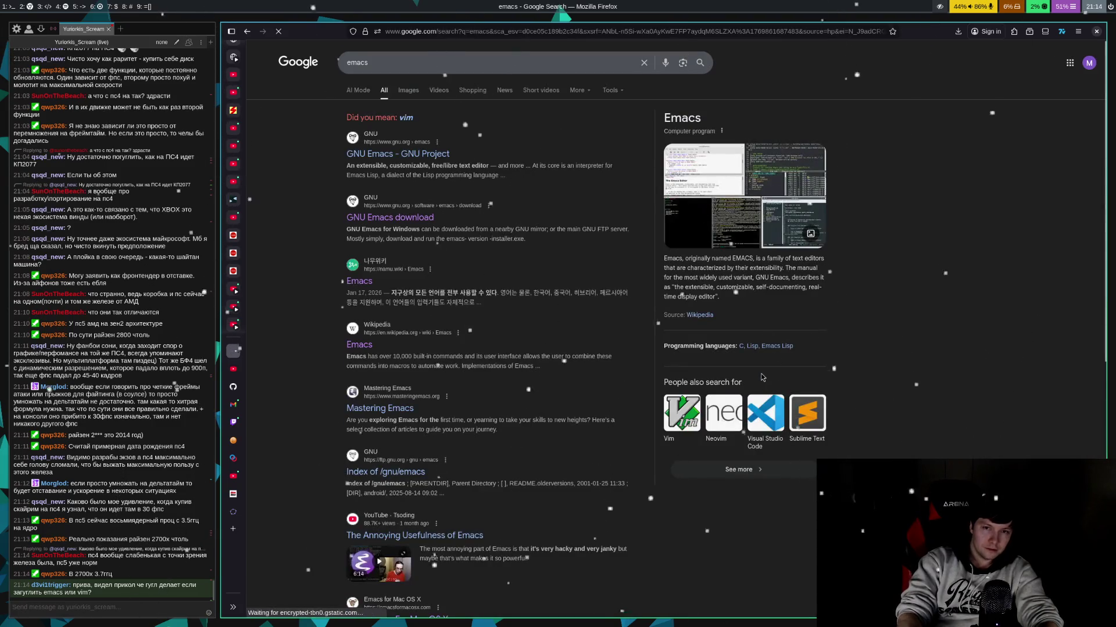
- Follow the suggested search back to emacs results, then close the Google tab
key(f)
key(a)
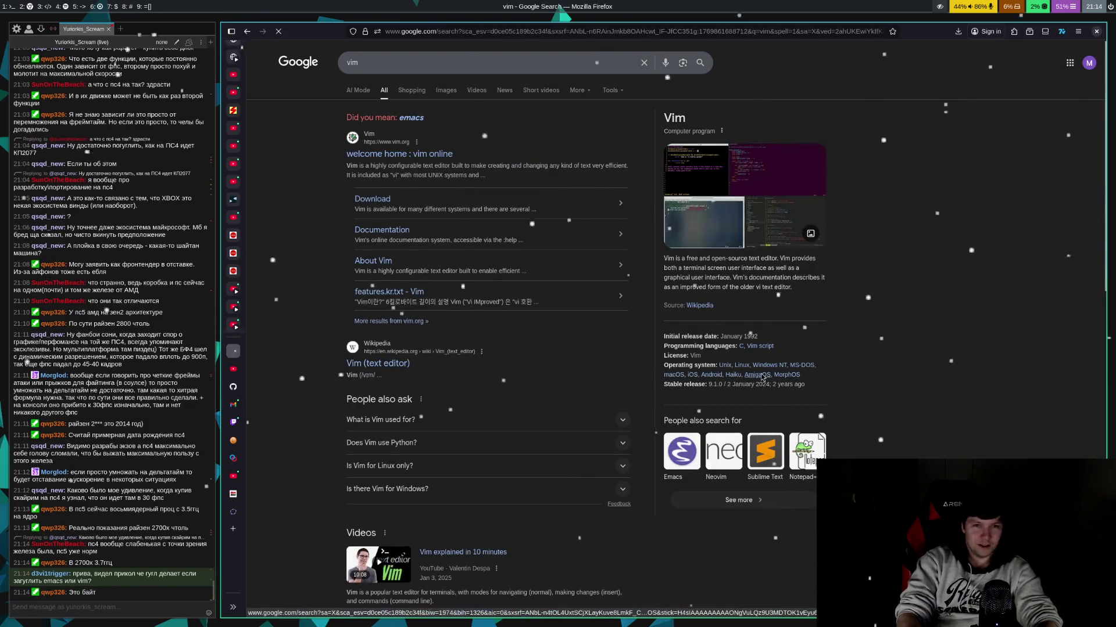
key(f)
key(a)
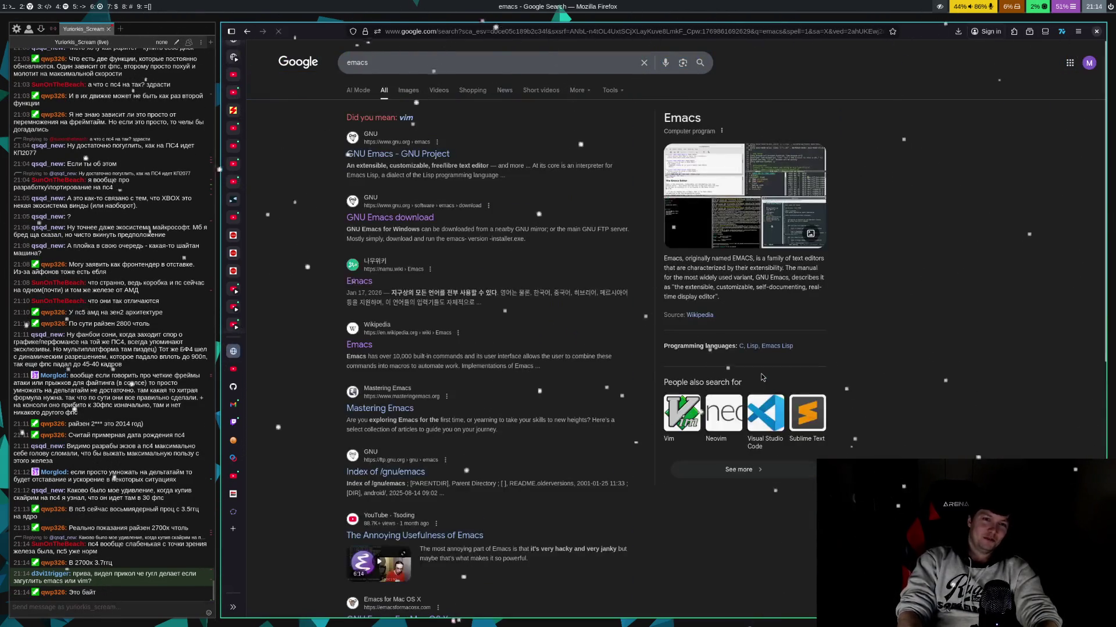
key(ctrl+w)
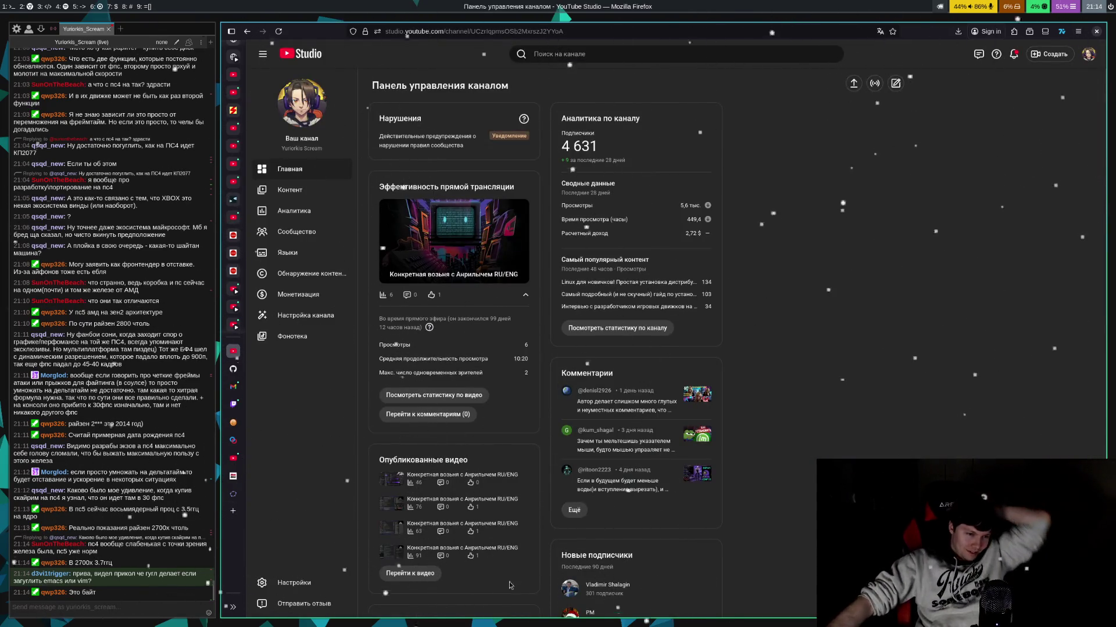
- Check the Twitch channel page, then return to the 'What is (a) Space?' lecture
click(238, 408)
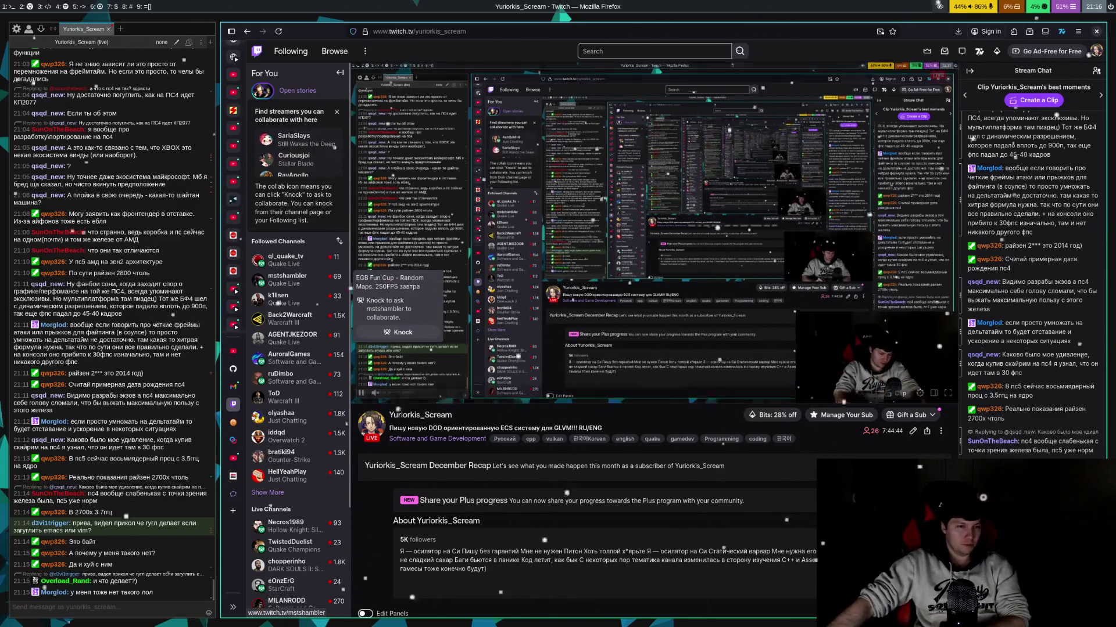
scroll(294, 151, down, 1)
click(233, 75)
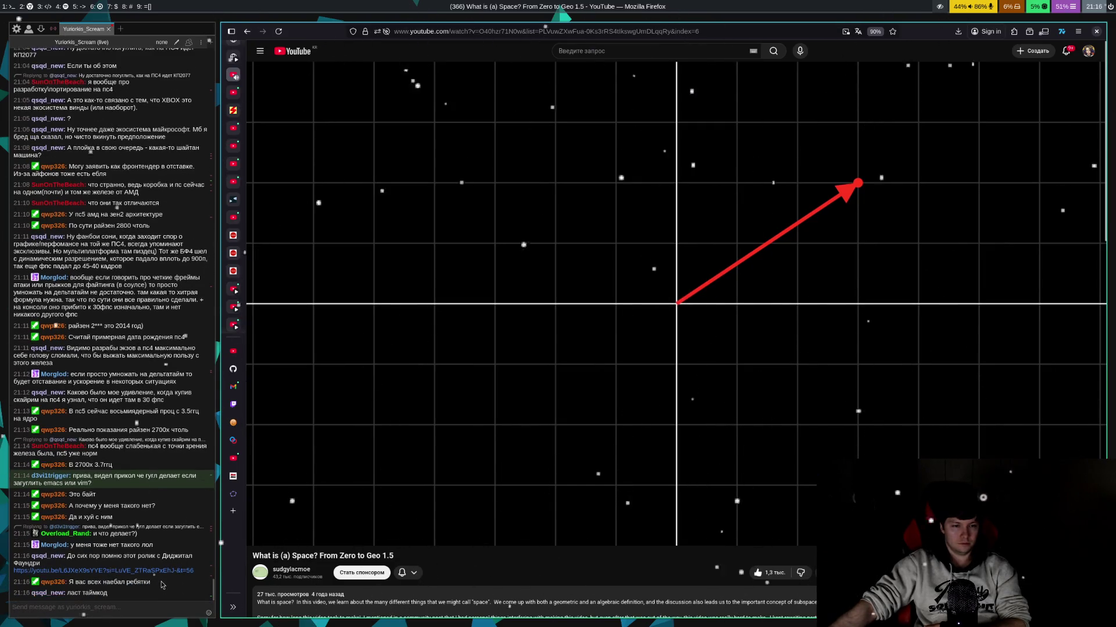
- Open the chat's link to the Lichdom Battlemage frame-rate video and pause it once playing
click(172, 571)
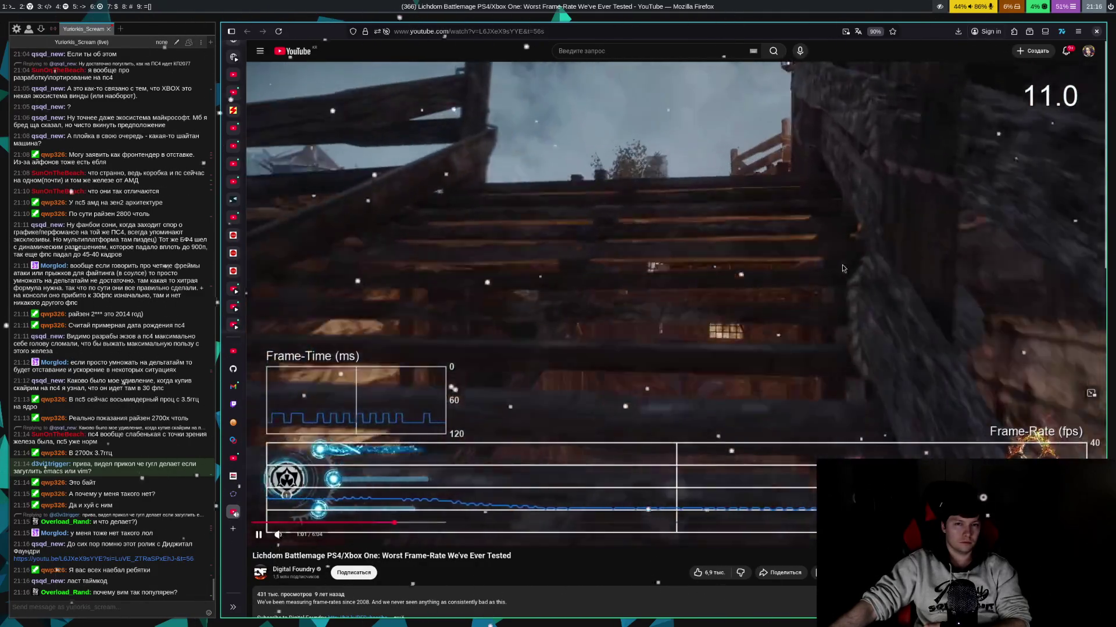
click(838, 270)
- Play the Lichdom footage, pausing repeatedly to study the frame-time and frame-rate graphs, including the boss fight
click(835, 279)
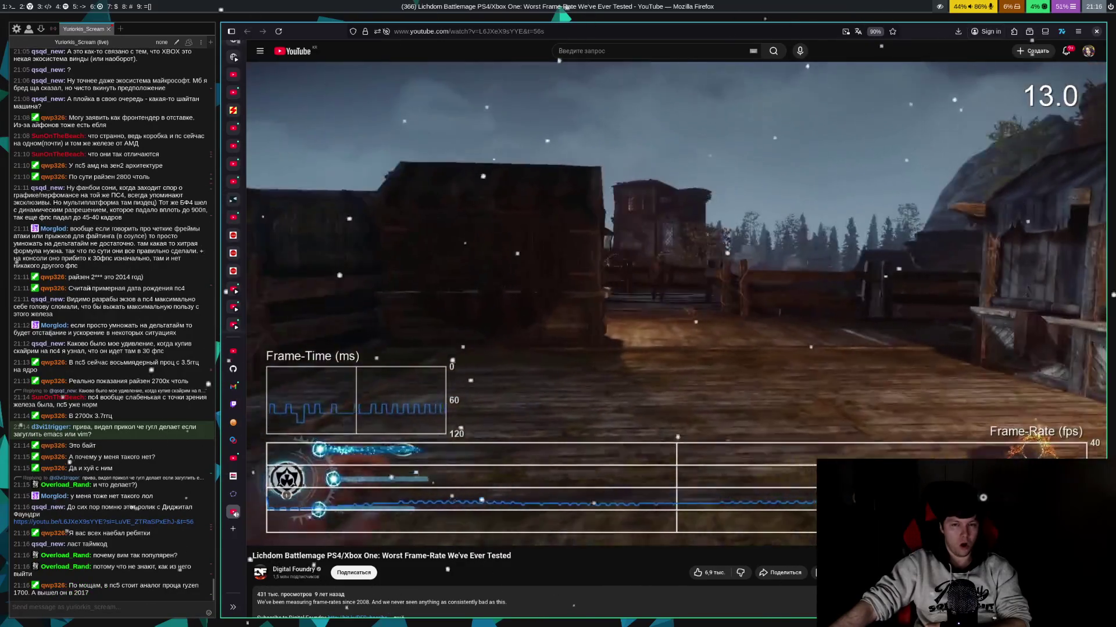
click(846, 312)
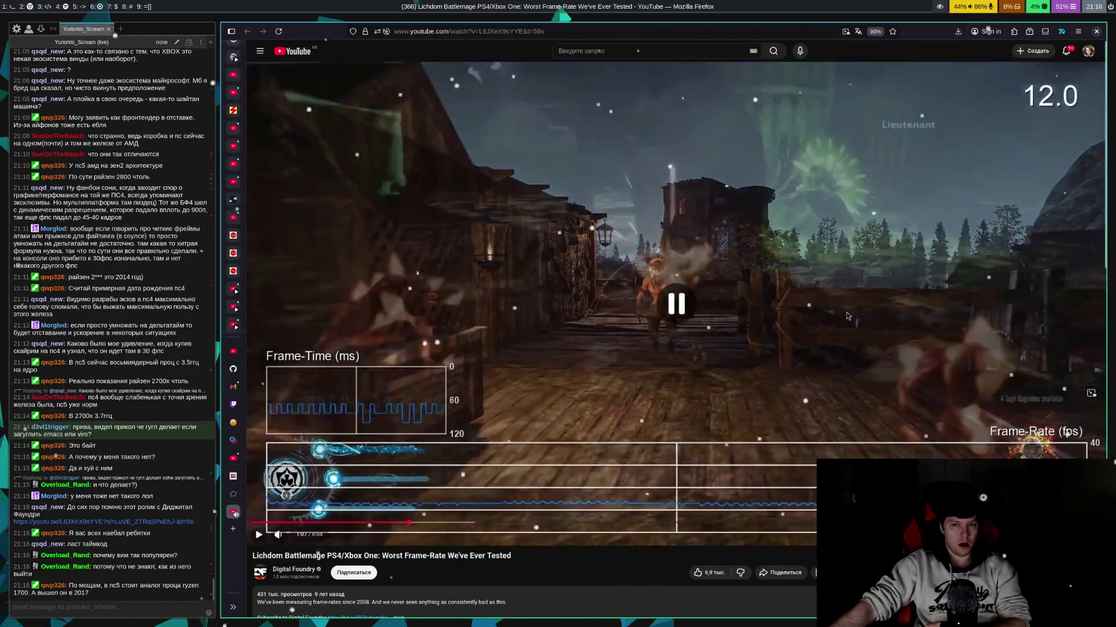
click(846, 312)
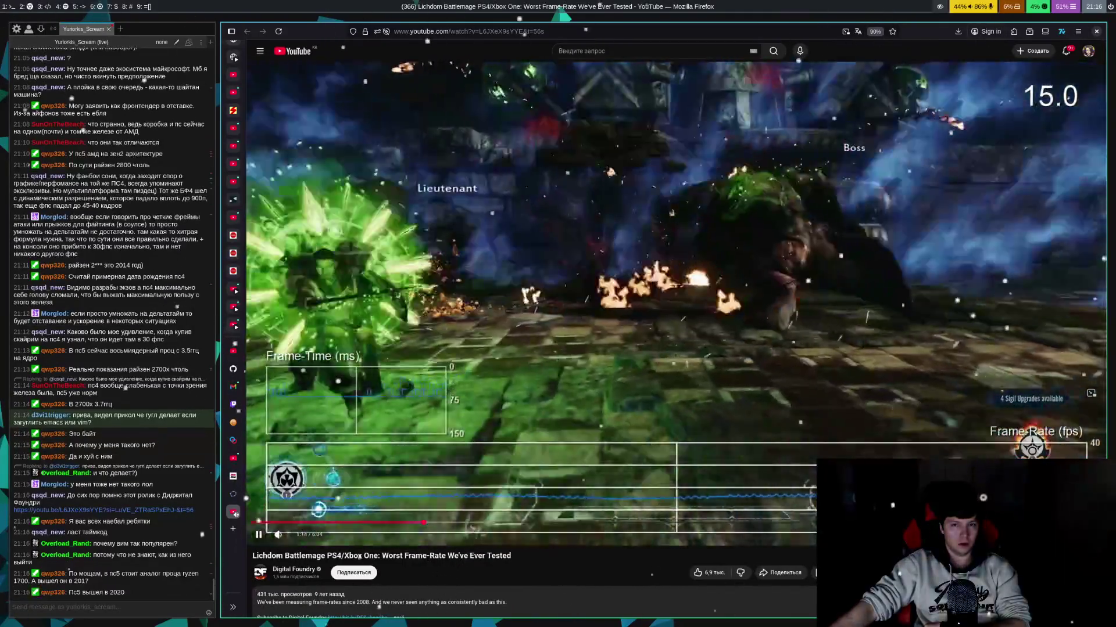
click(837, 299)
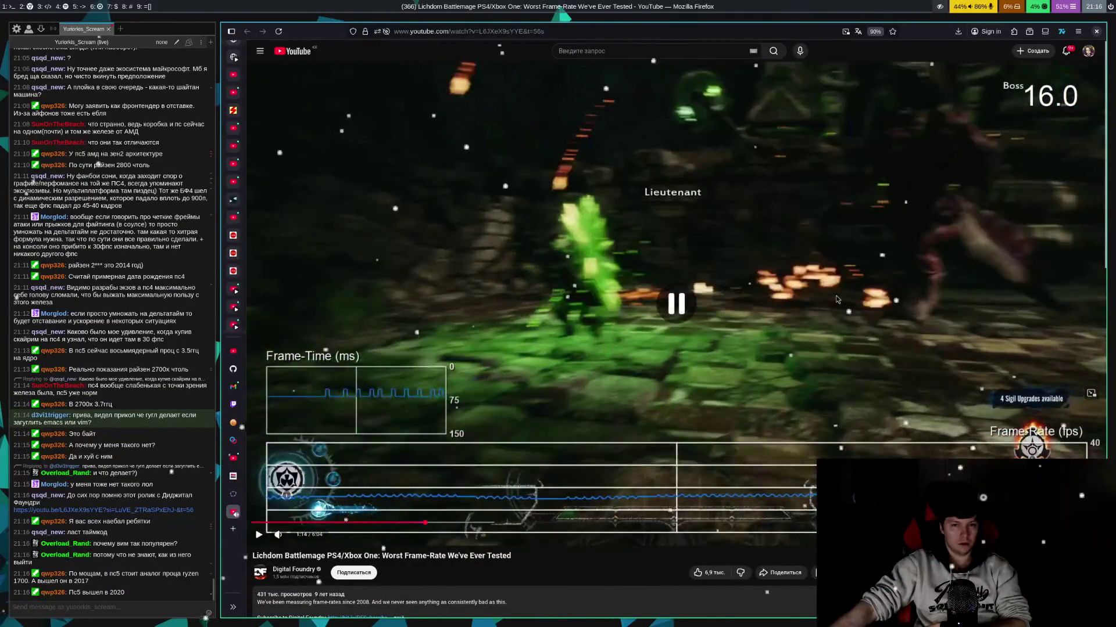
click(836, 300)
click(836, 301)
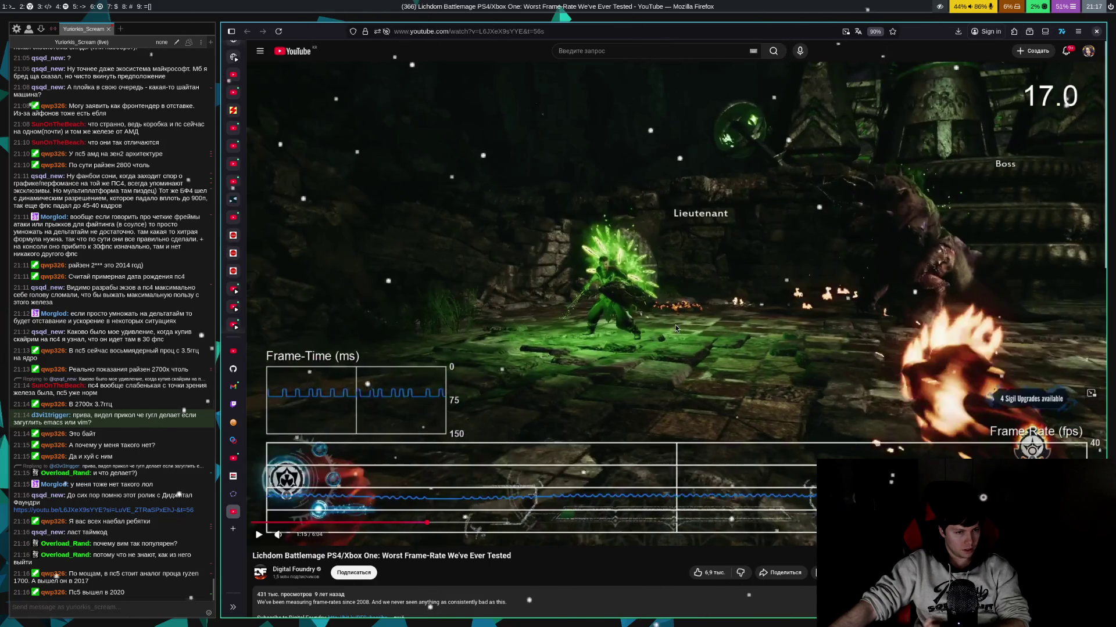
click(650, 333)
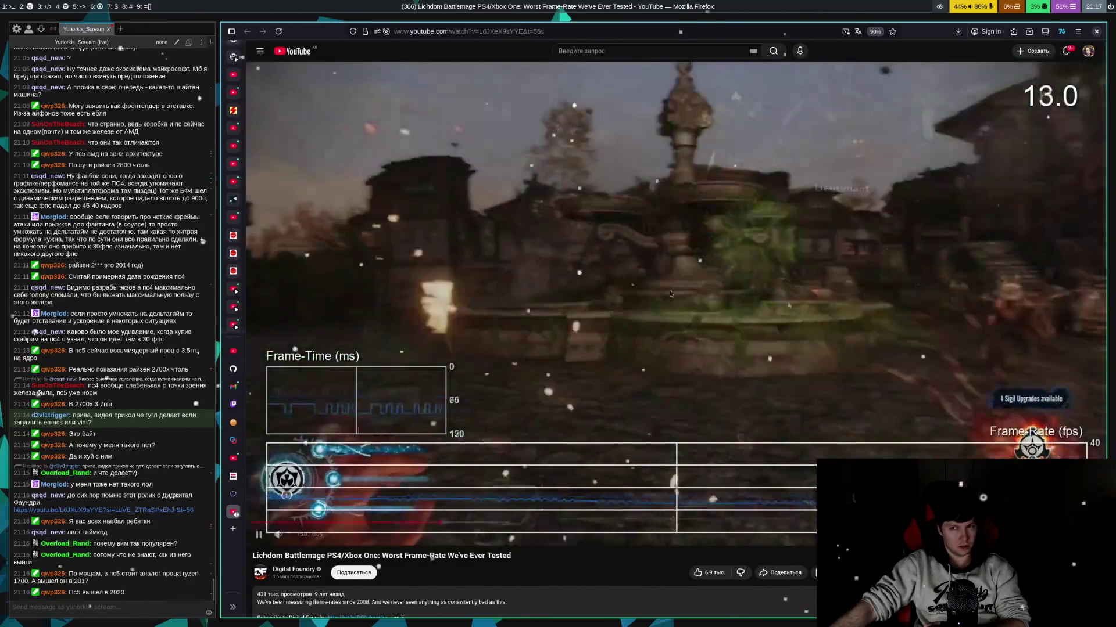
click(684, 273)
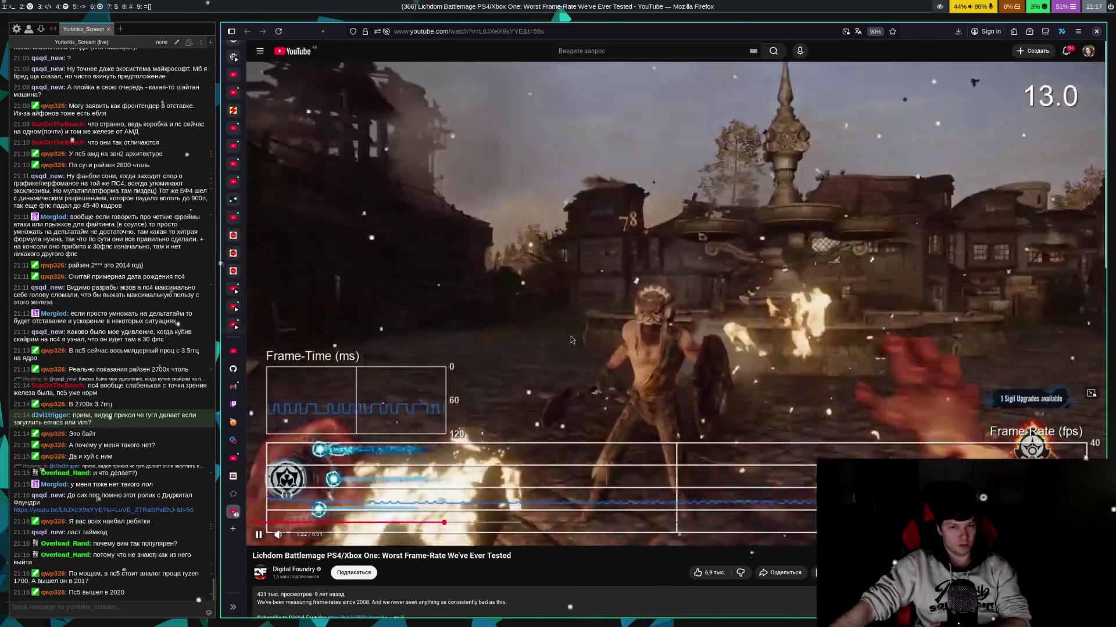
- Keep watching the Lichdom video, pausing on the new scene and the fireball scene
click(848, 329)
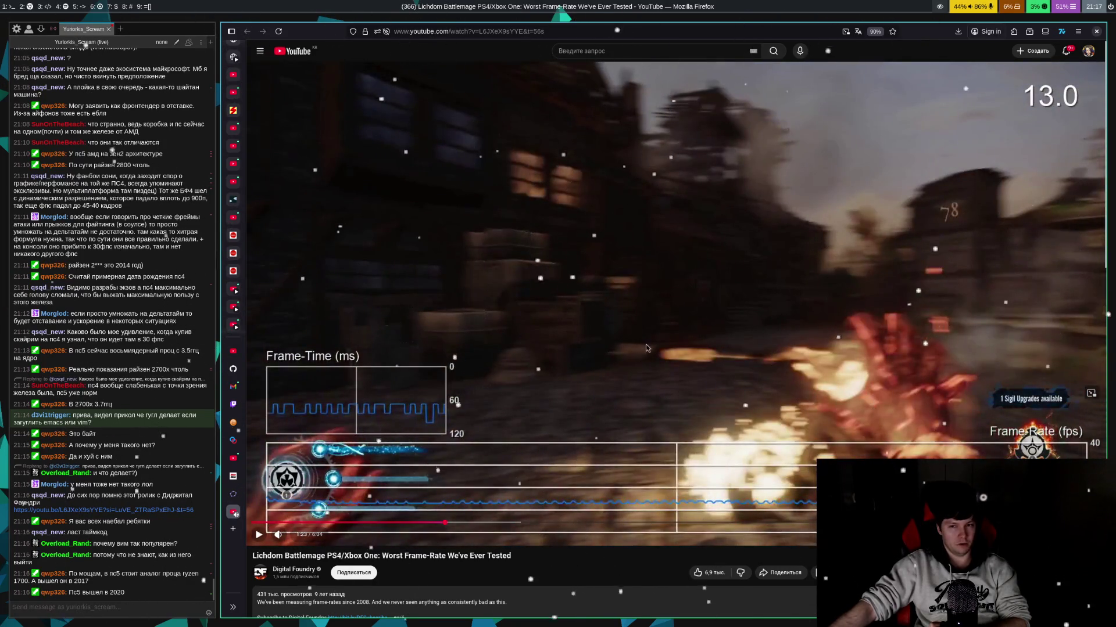
click(848, 335)
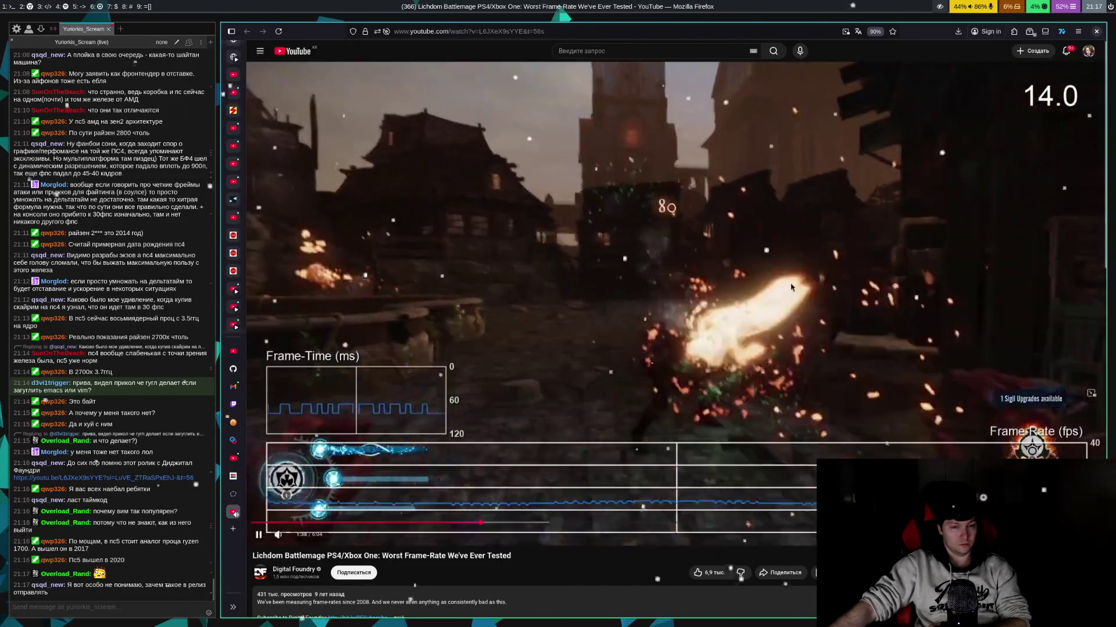
click(791, 287)
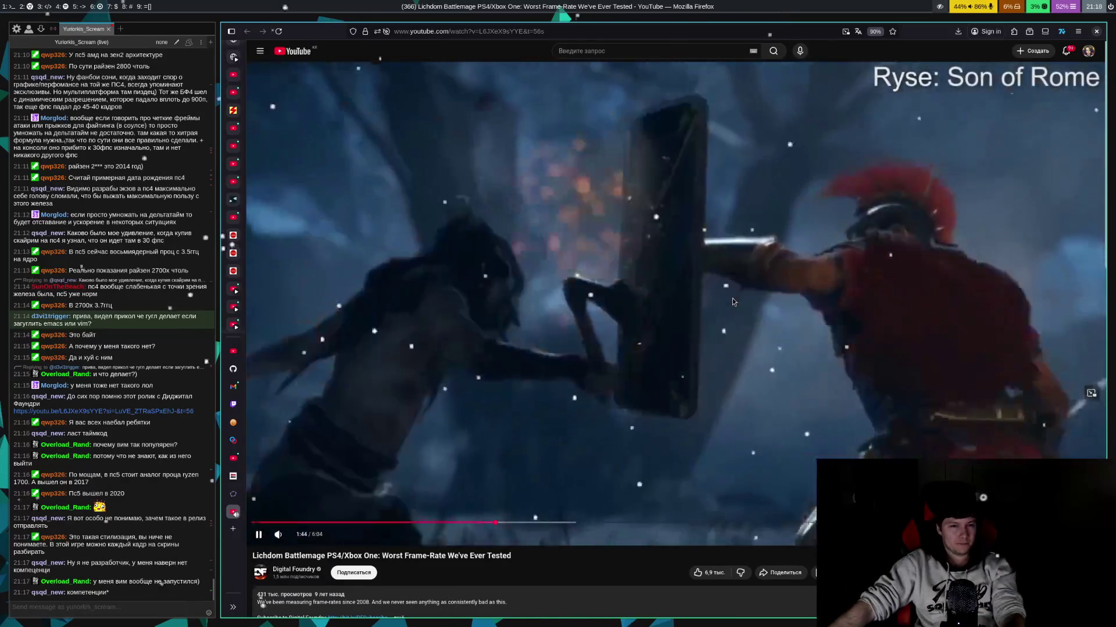
- Close the Lichdom video and move the followed streamer's Twitch stream into its own window
key(ctrl+w)
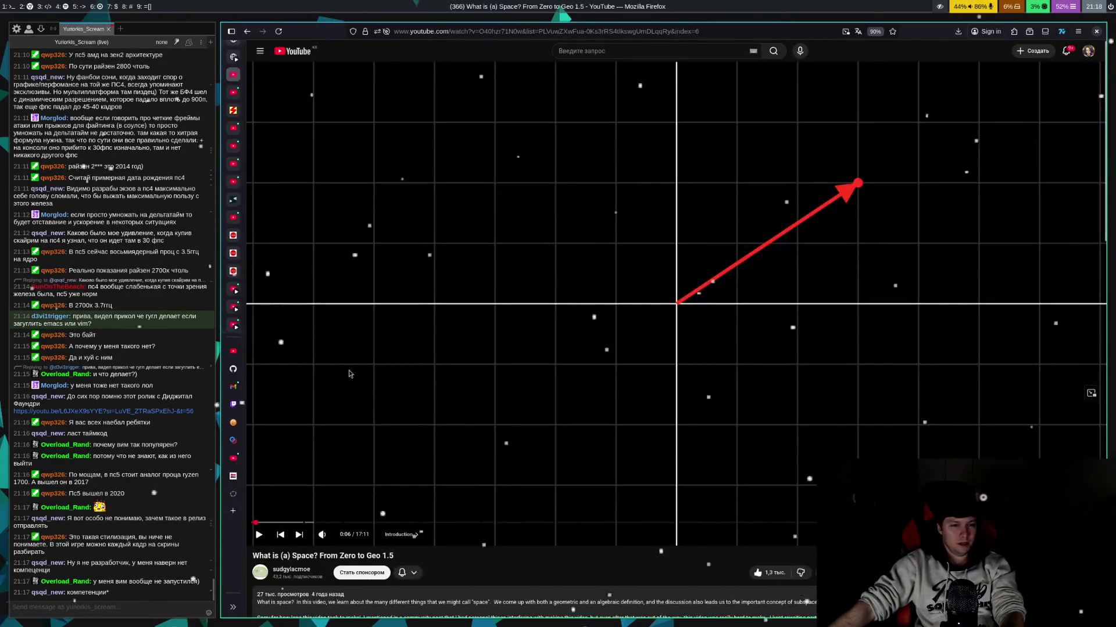
click(235, 406)
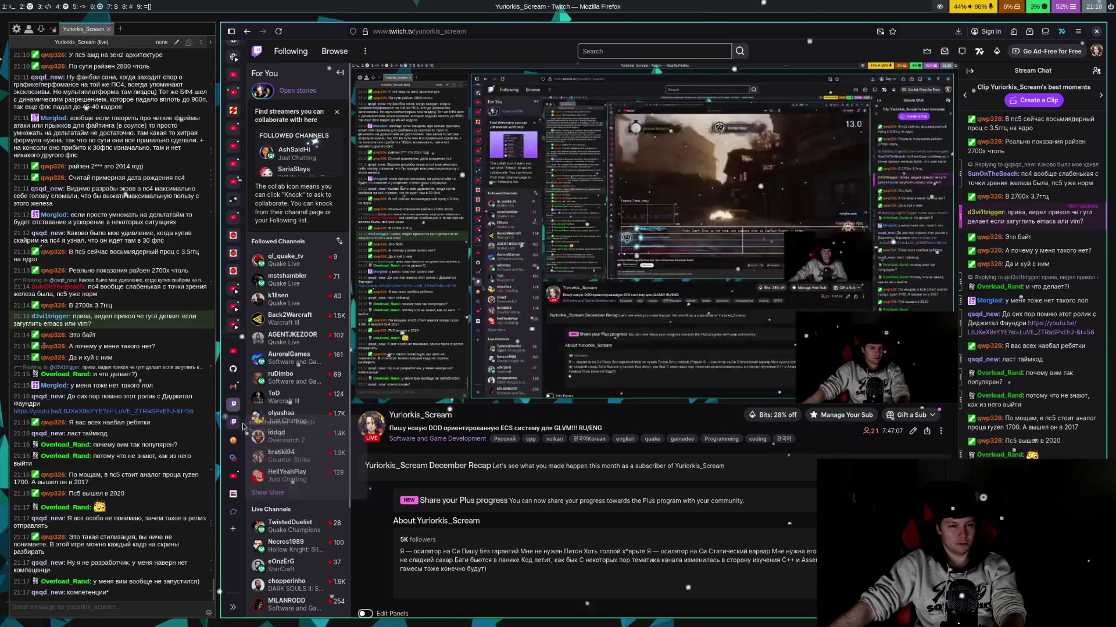
drag(243, 425, 501, 471)
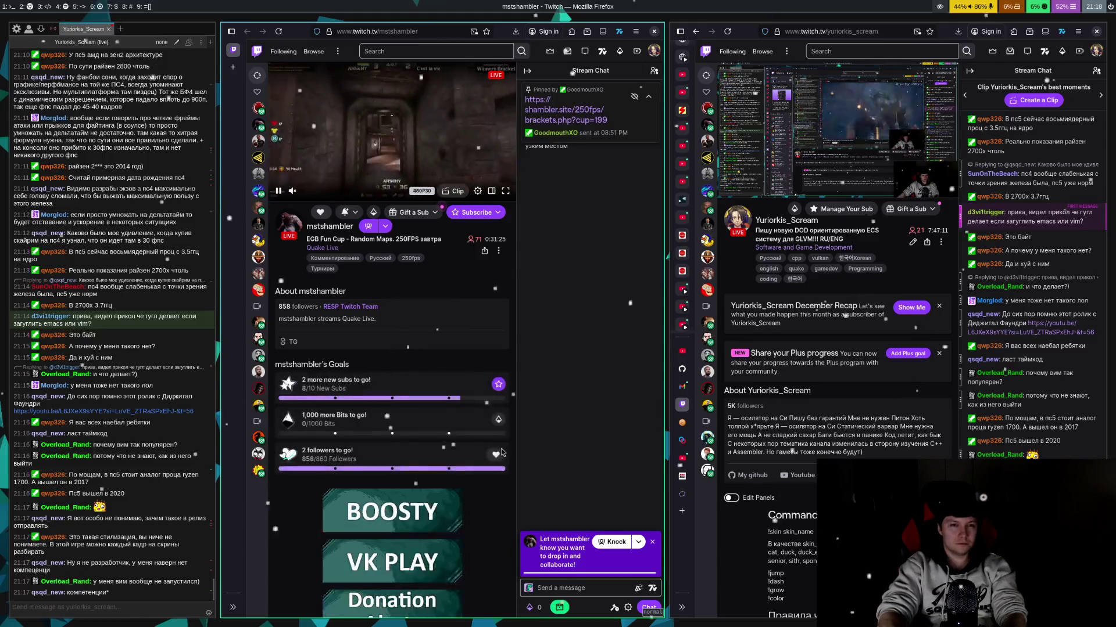
- Stack the two Twitch windows, enlarge the Quake Live stream, and return the top window to the lecture
key(super+shift+Right)
key(super+e)
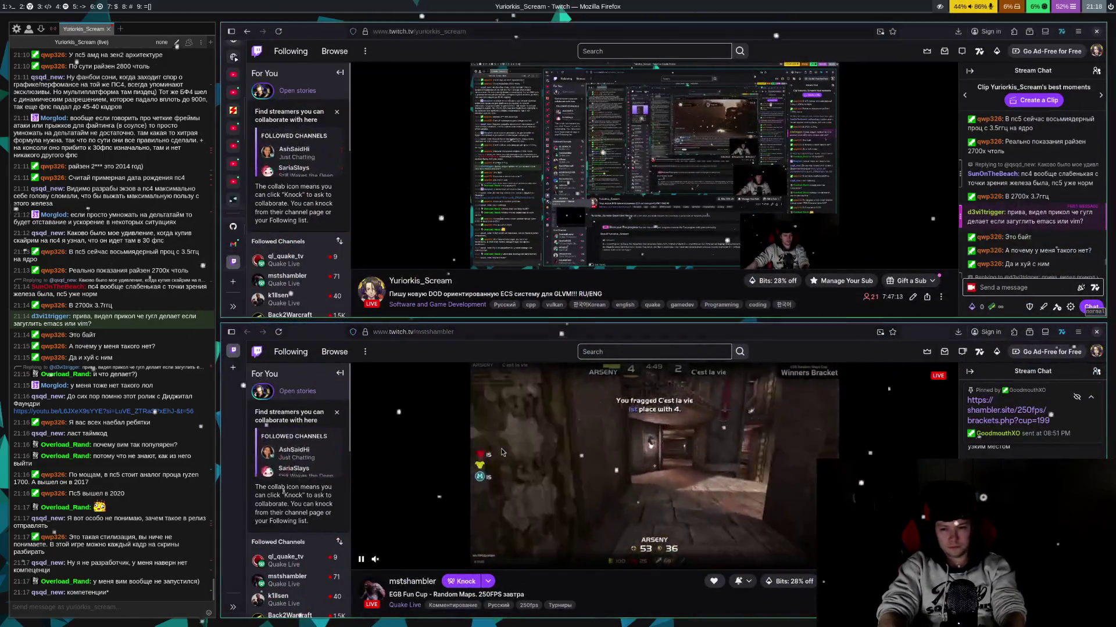
key(Down)
key(Down)
key(Down)
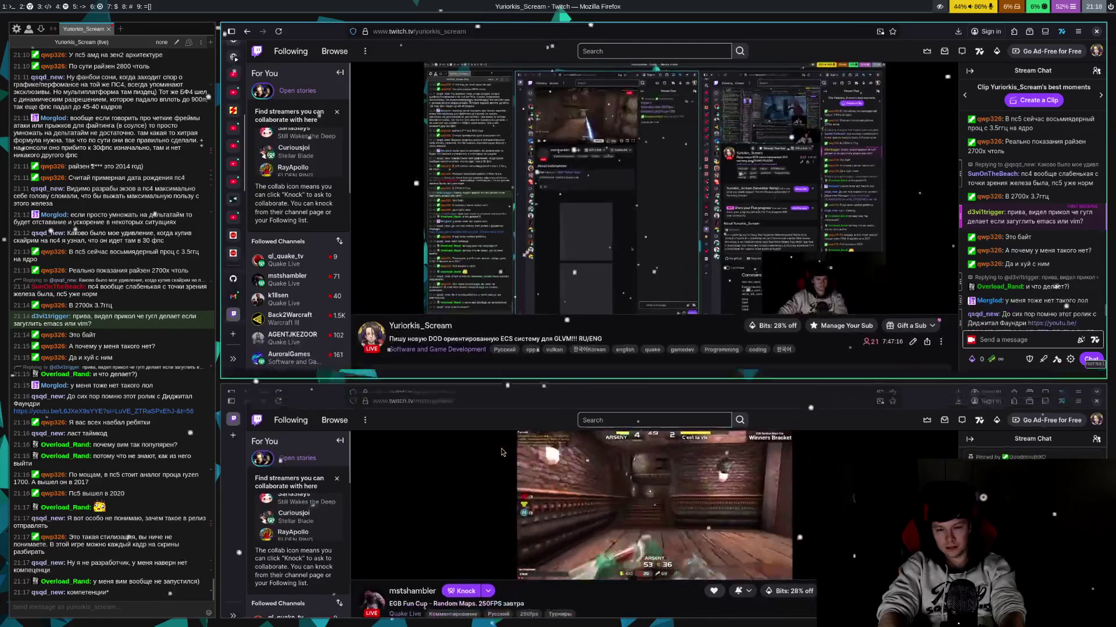
key(Down)
key(Down)
key(Down)
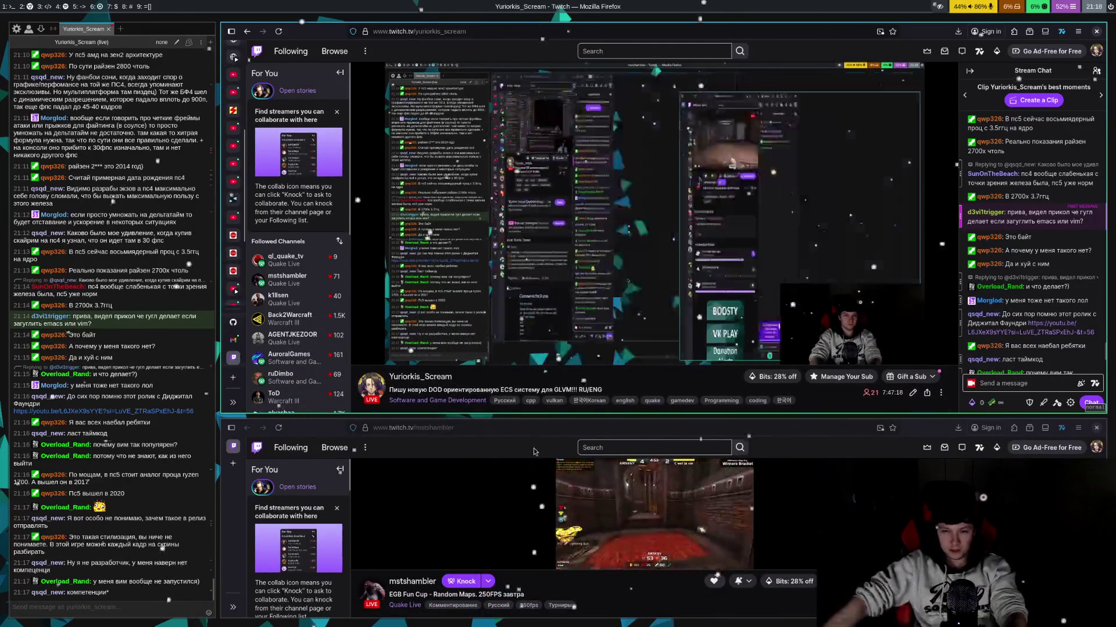
key(super+Down)
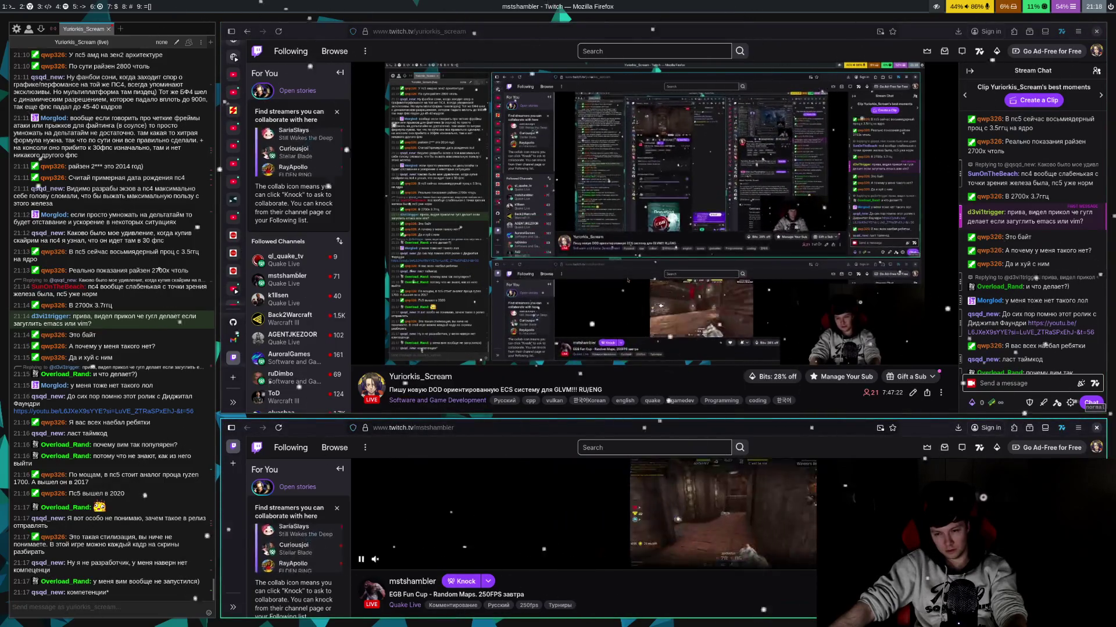
key(f)
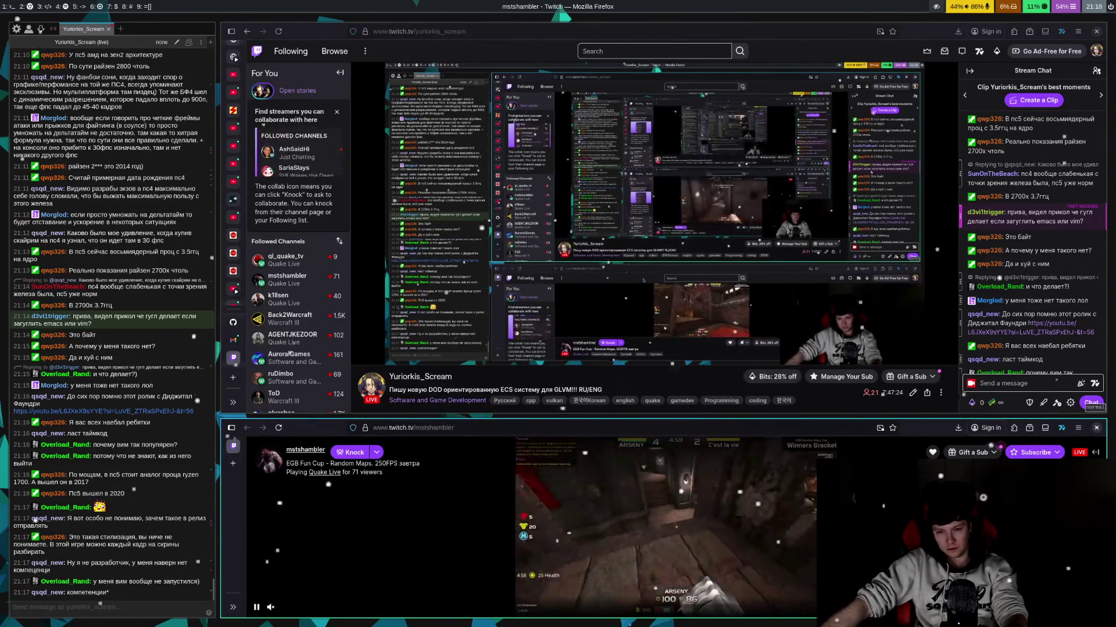
click(233, 75)
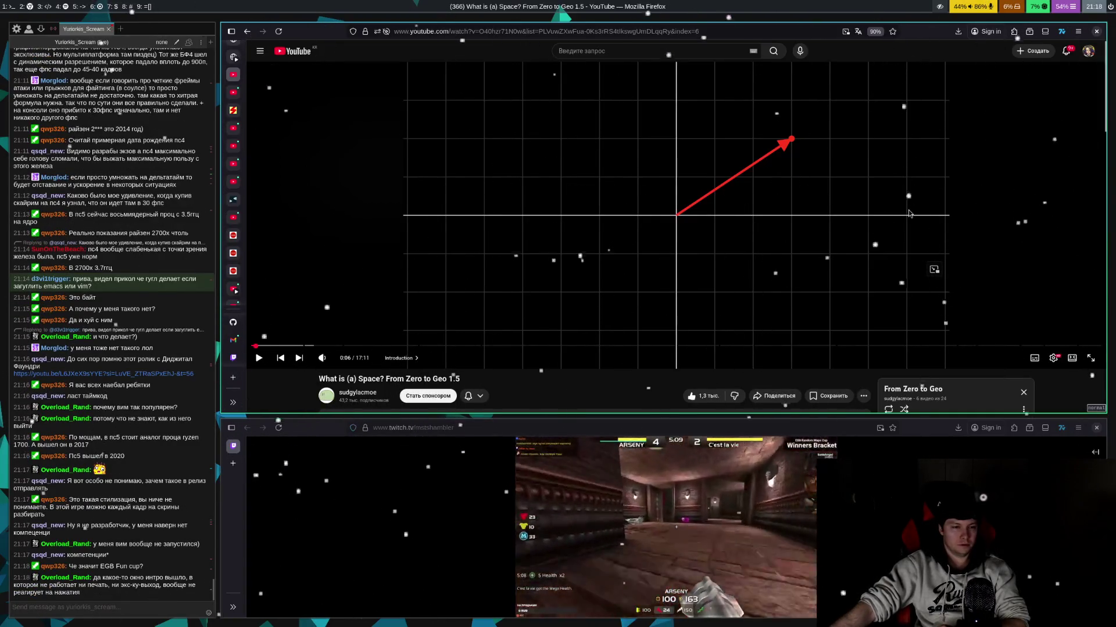
mouse_move(681, 508)
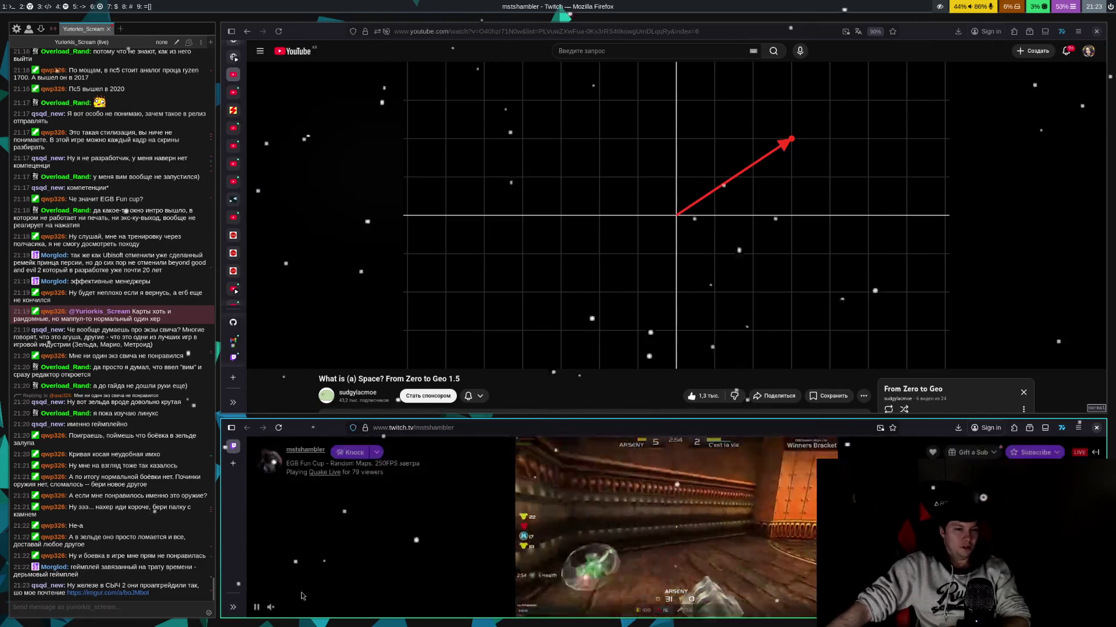
click(110, 593)
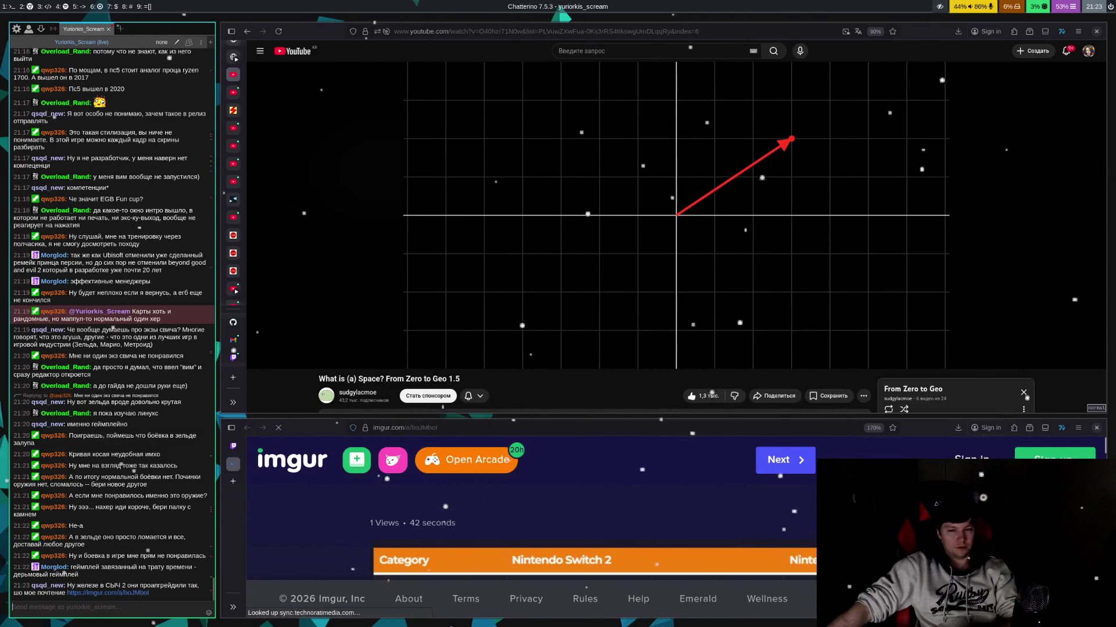
scroll(731, 522, down, 5)
scroll(731, 522, up, 3)
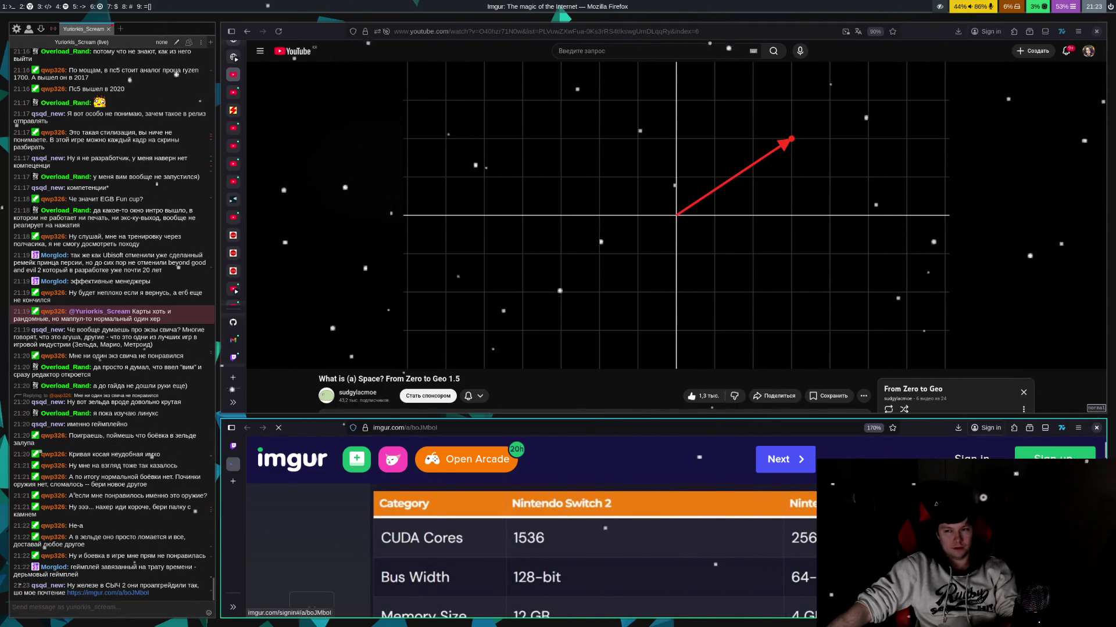
key(F11)
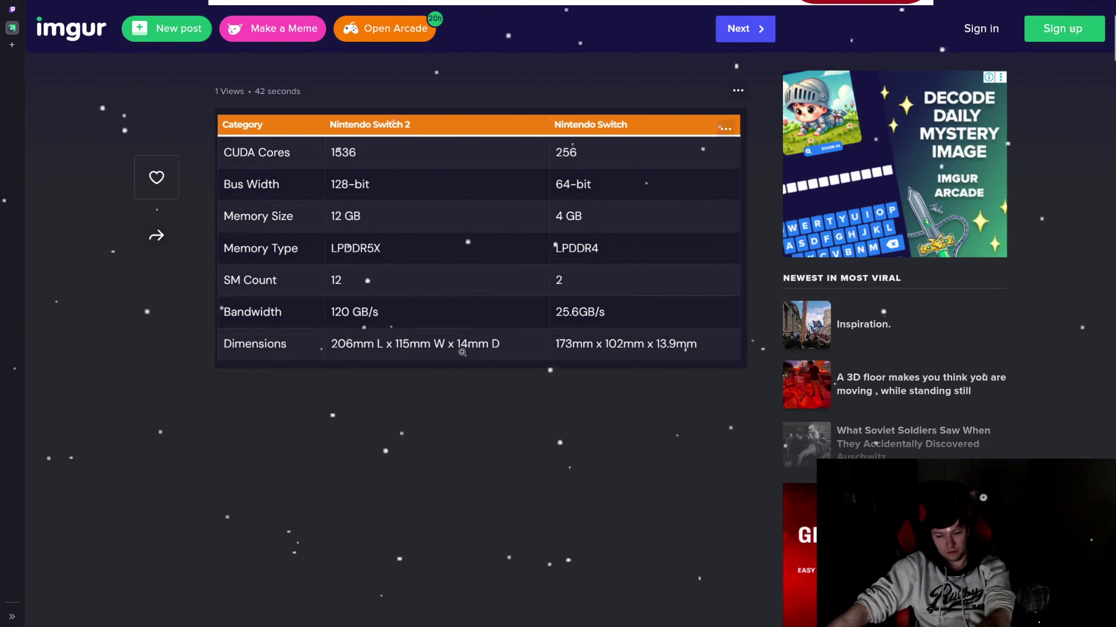
key(F11)
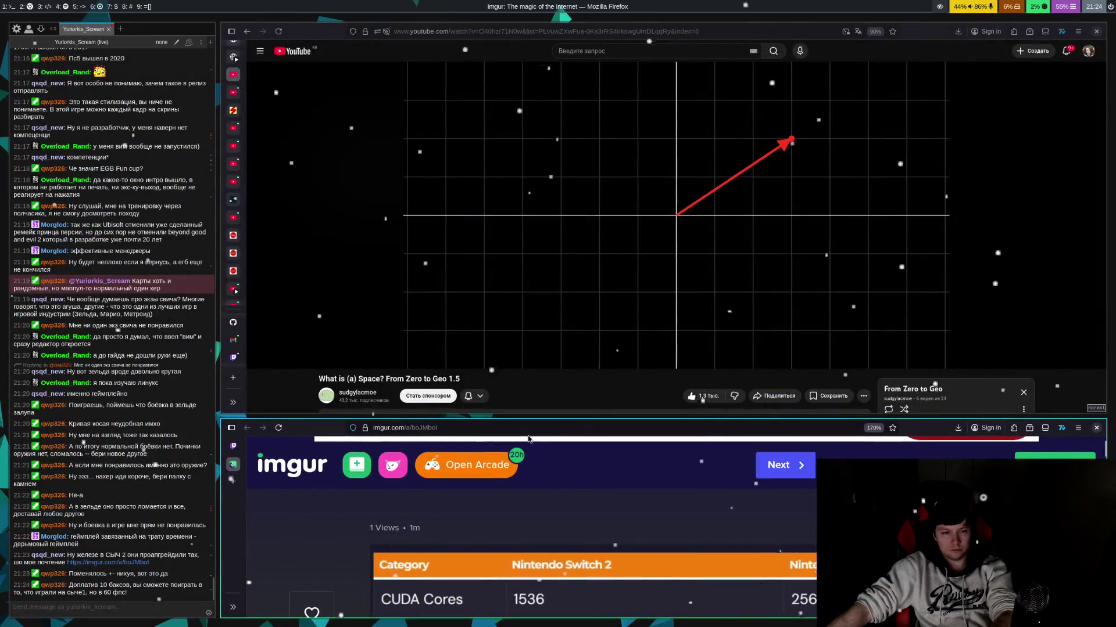
key(ctrl+w)
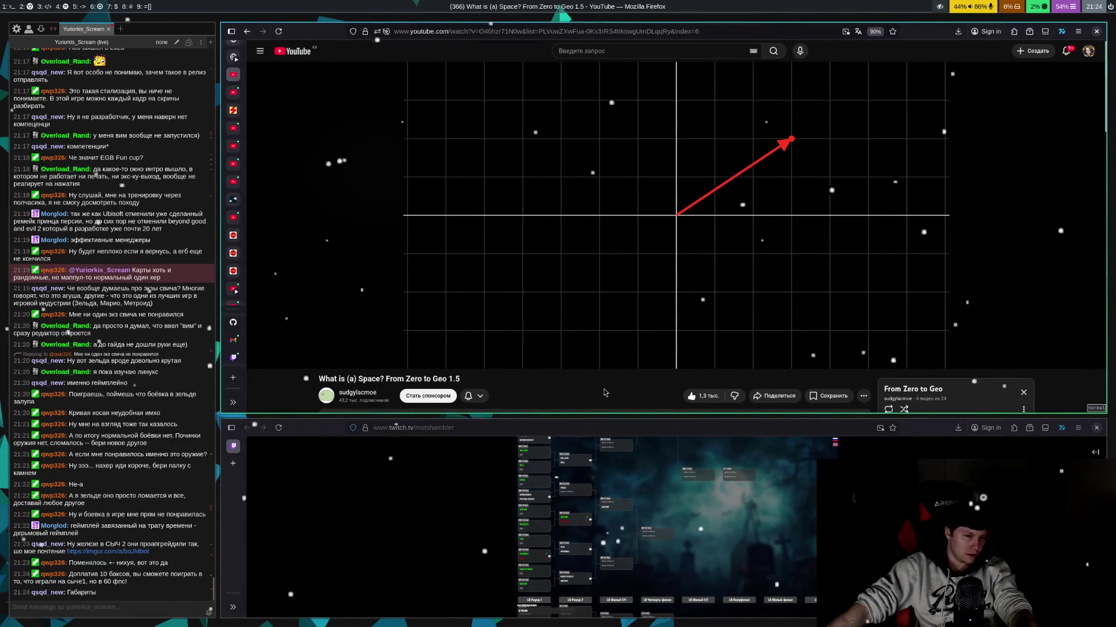
mouse_move(639, 361)
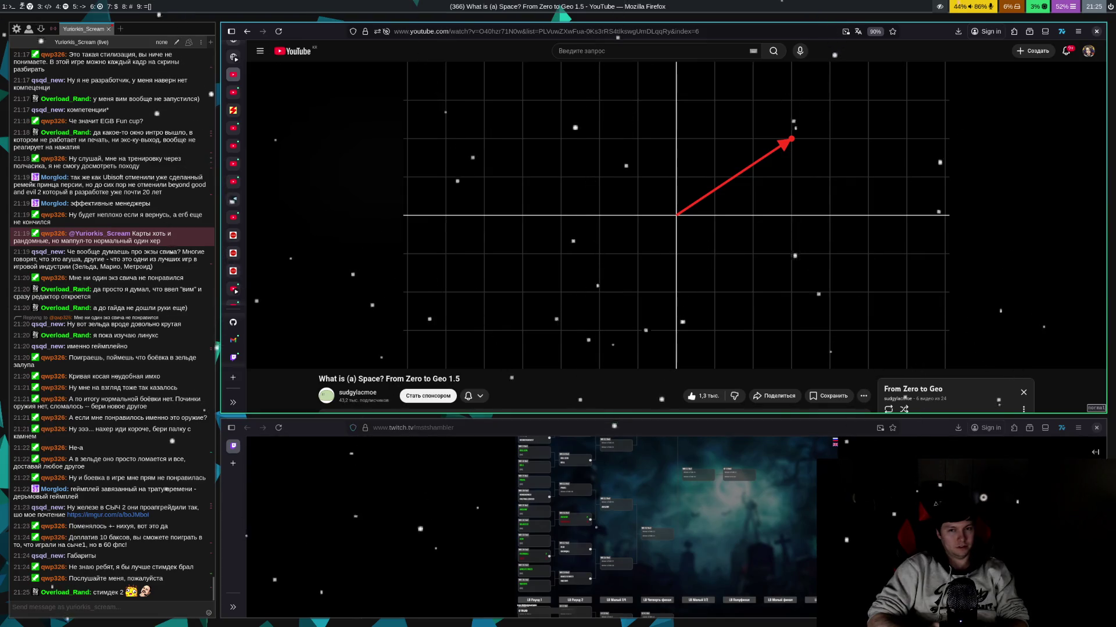
- Resume the lecture until it reaches the Length, Addition and Scalar Multiplication slide at 0:12
click(995, 264)
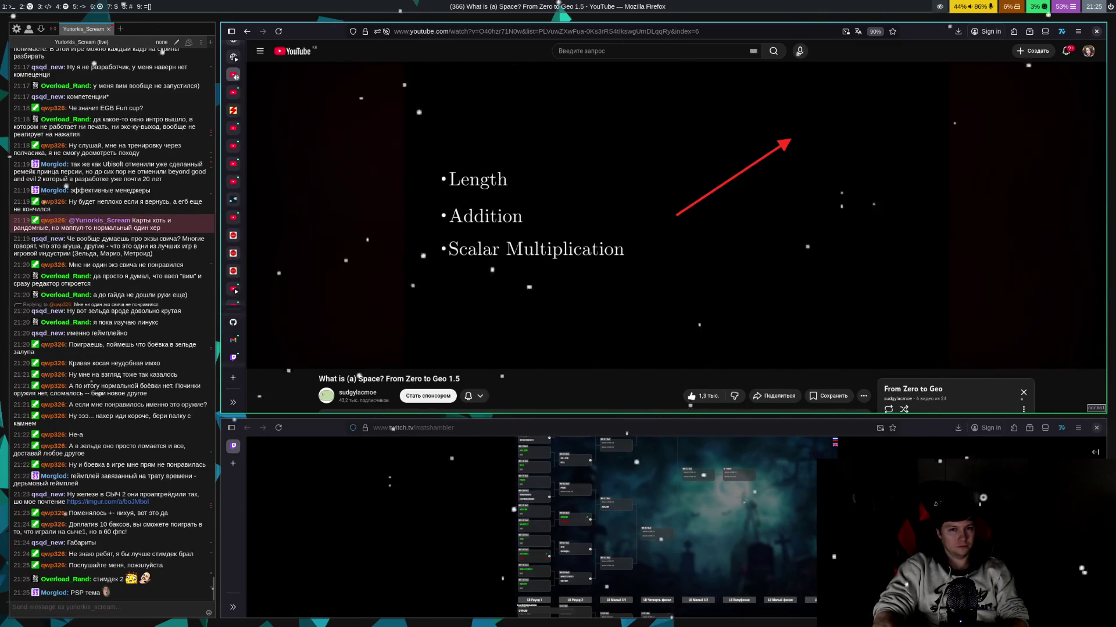
click(994, 264)
- Toggle playback, then pause the lecture at 0:14 on the plain coordinate grid with axes
click(994, 263)
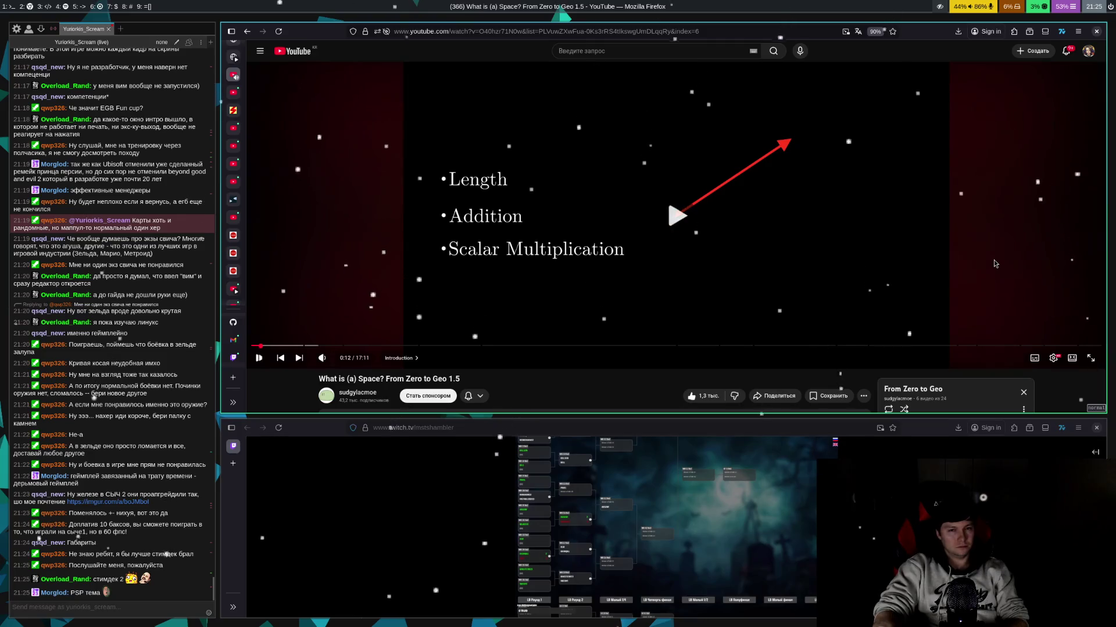
click(994, 263)
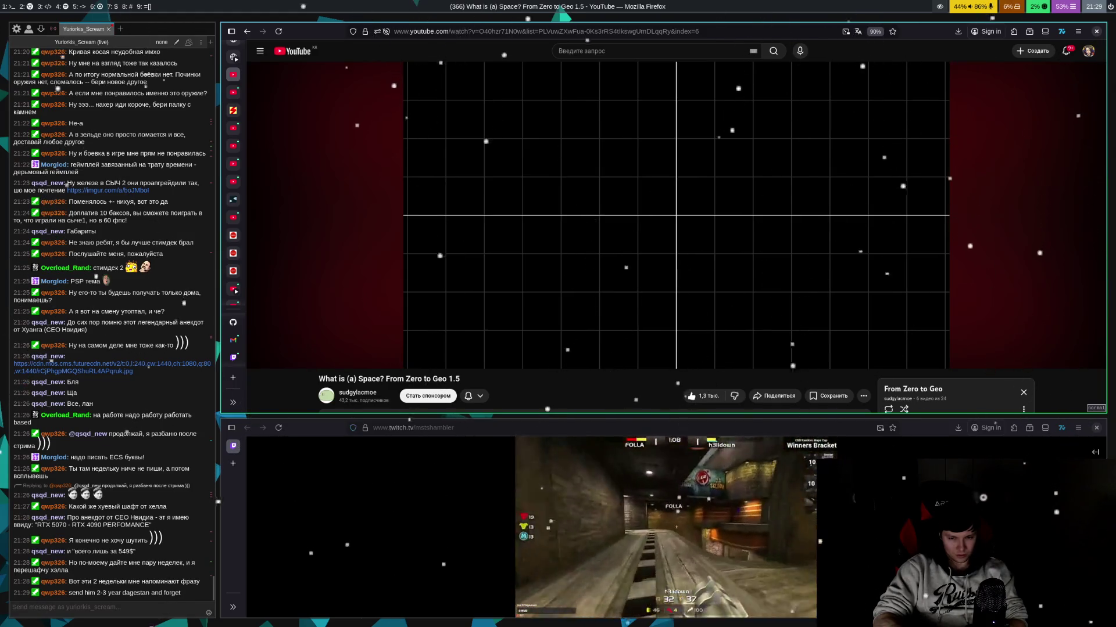
- Play past the geometric product slide to the series plan, 1.1 Vectors through 1.11 Direct Sums
key(space)
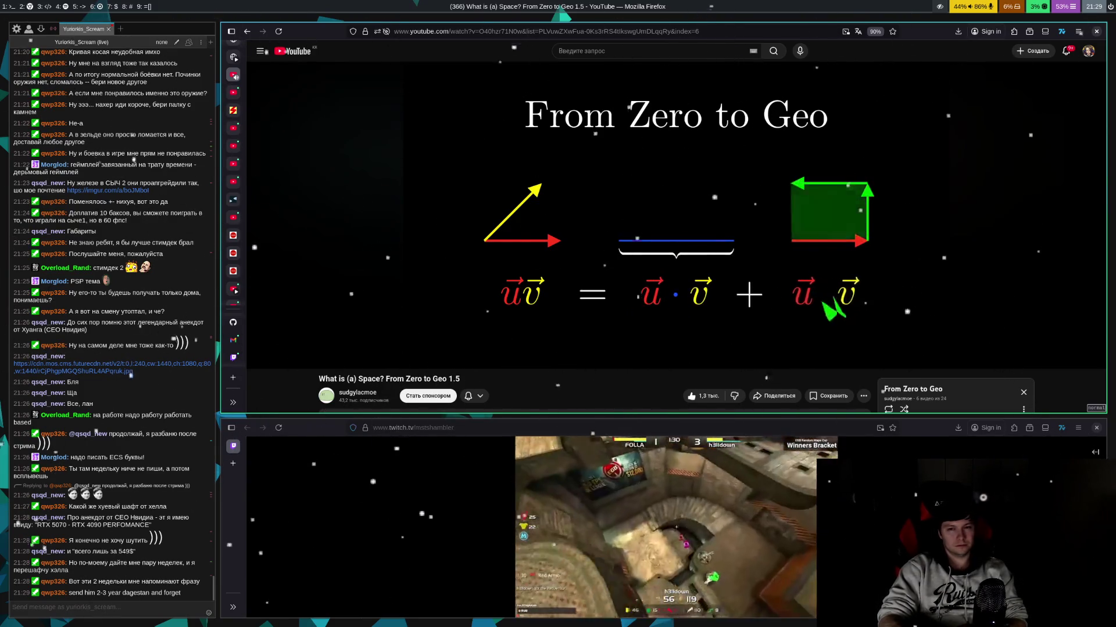
key(space)
key(space)
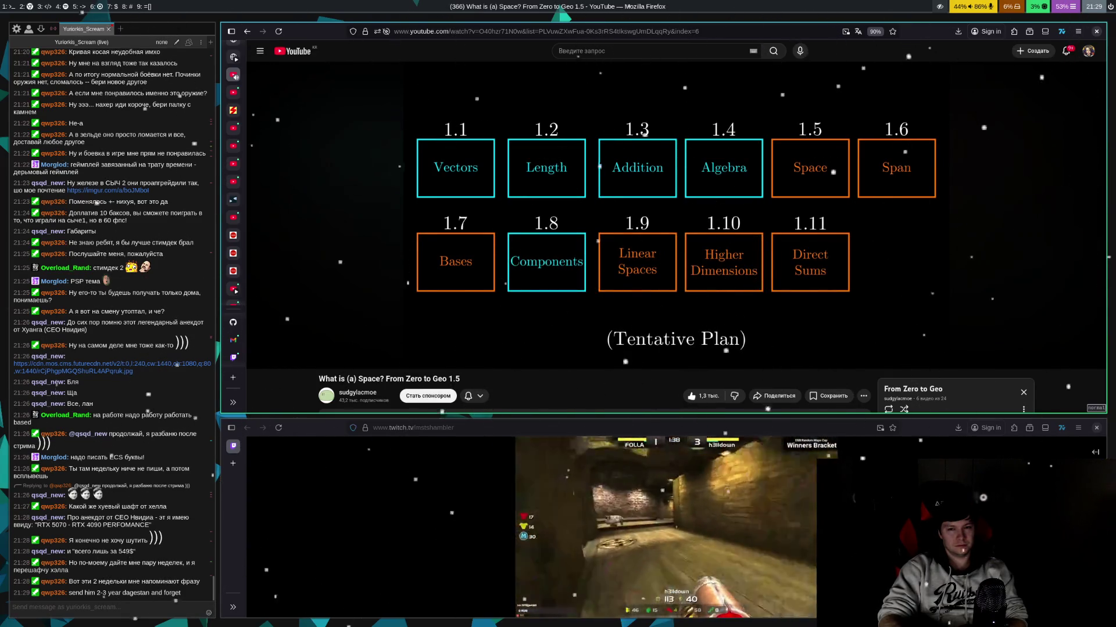
- Pause twice on the tentative series plan, then let the lecture play on to about 1:04
key(space)
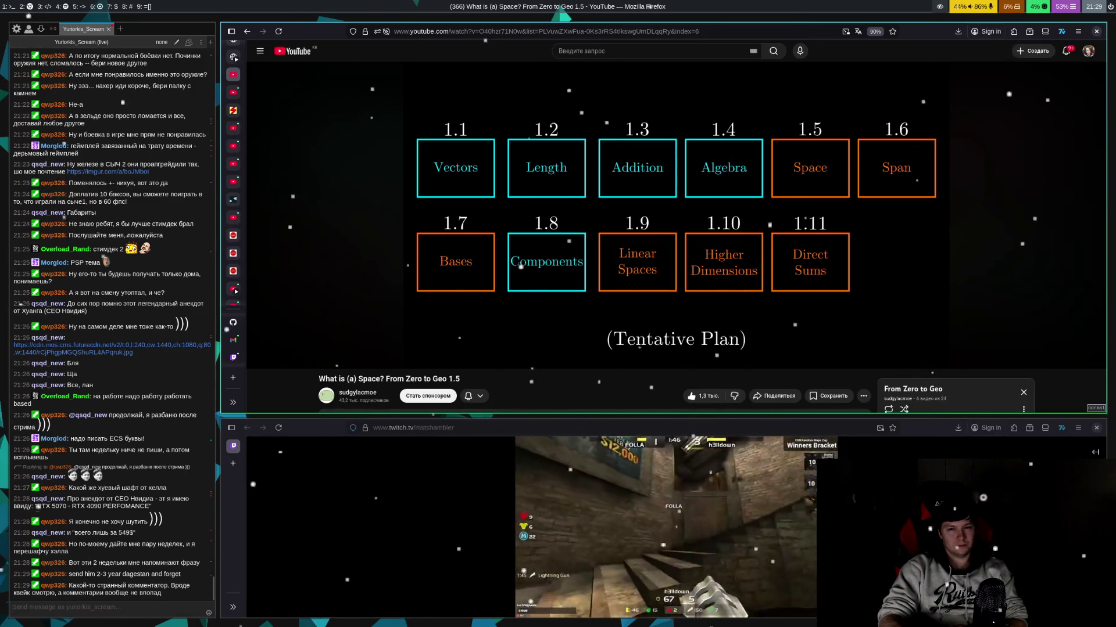
key(space)
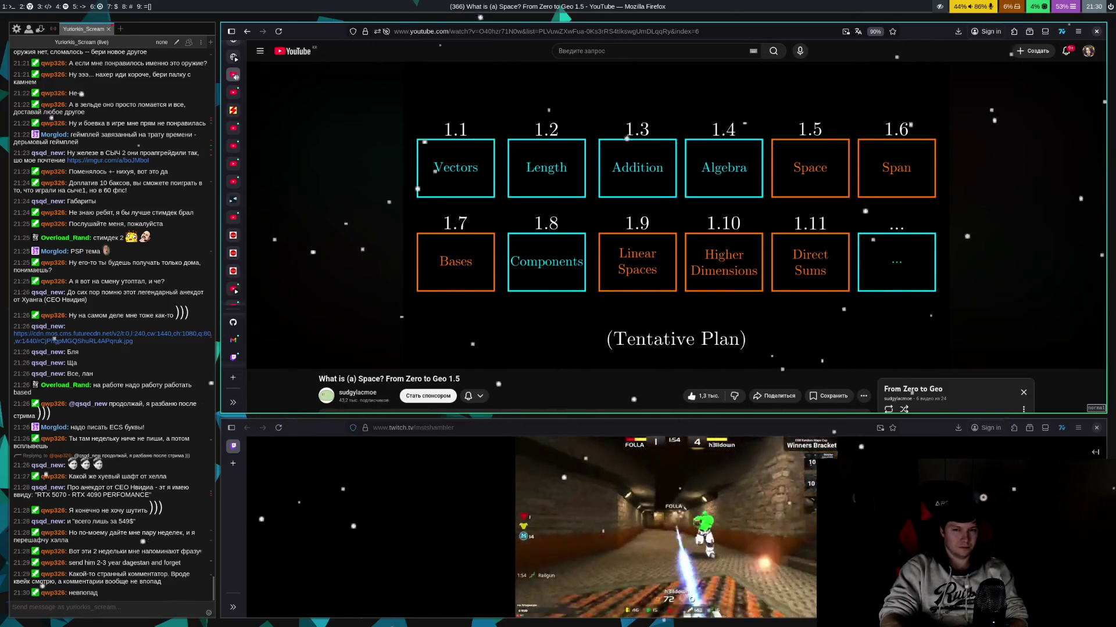
key(space)
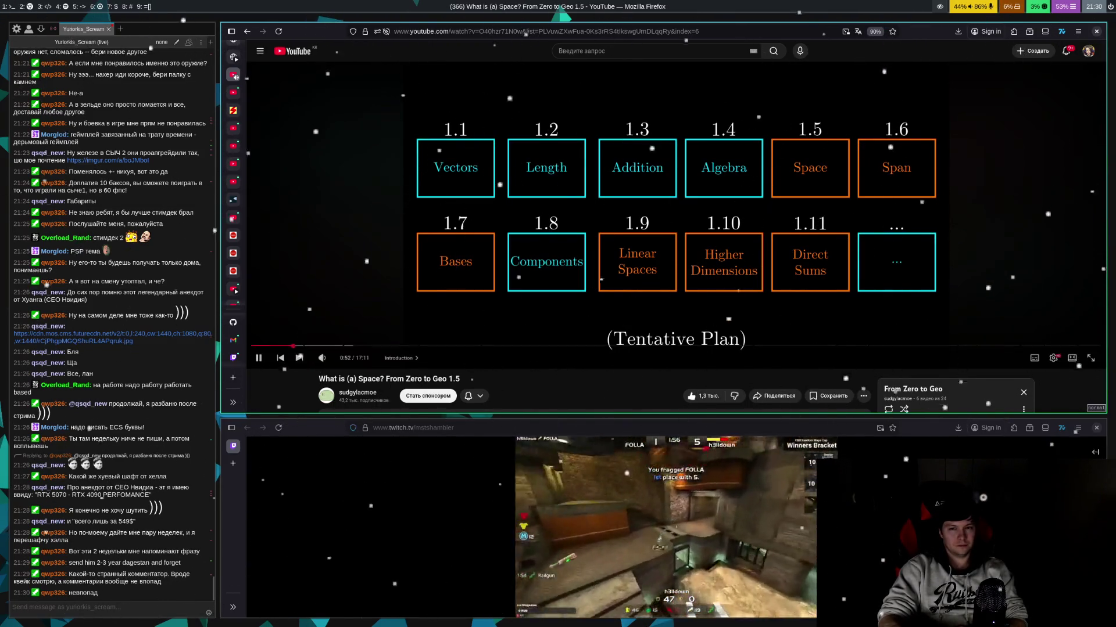
key(space)
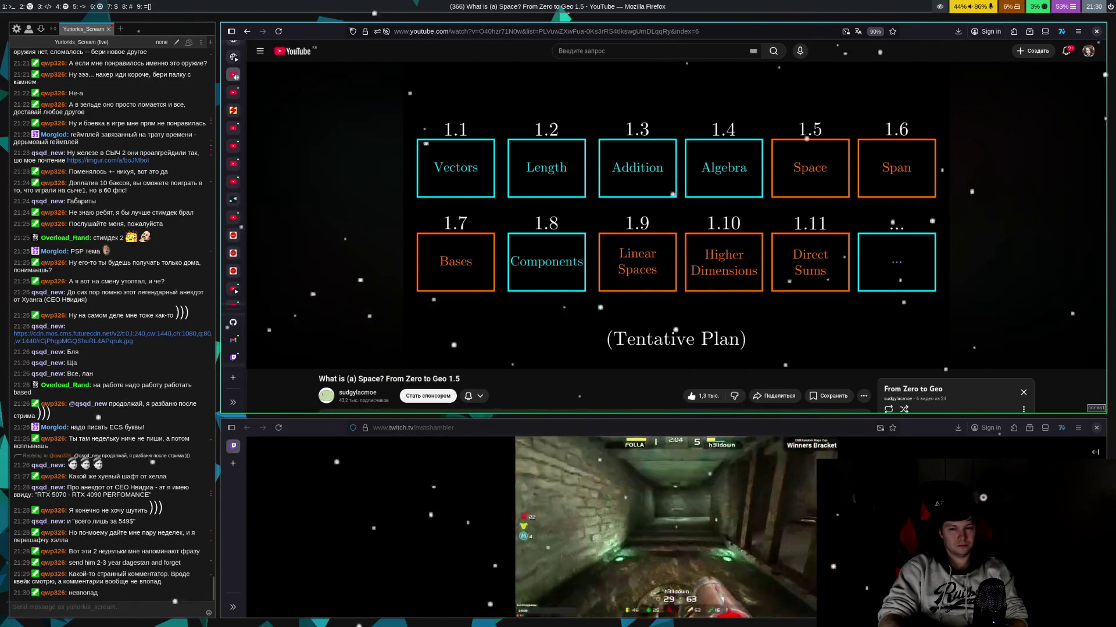
key(space)
key(space)
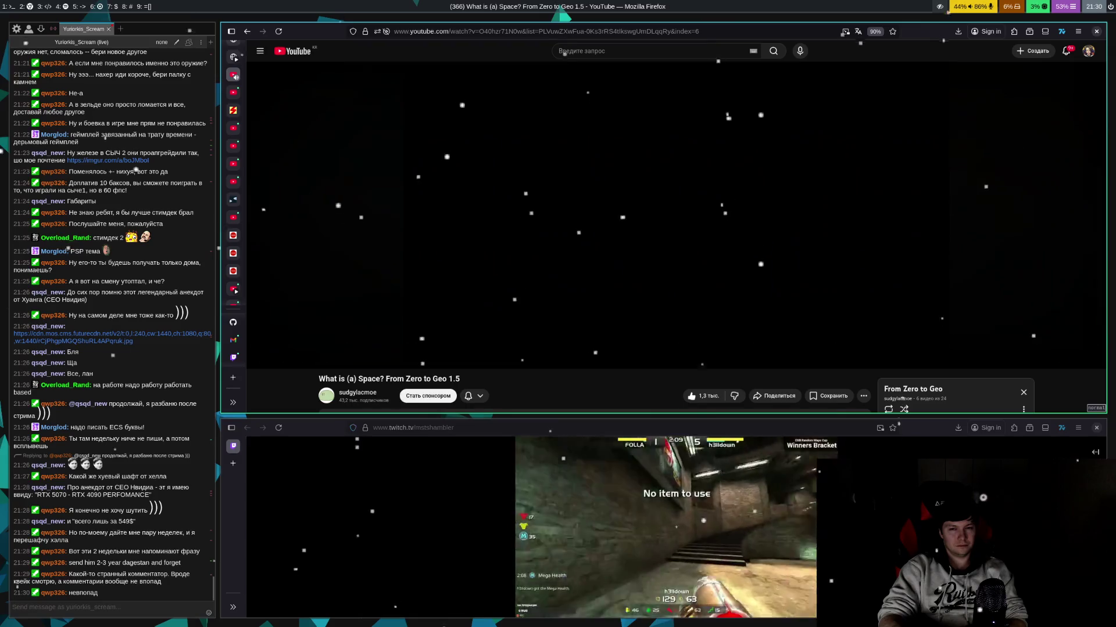
key(space)
key(space)
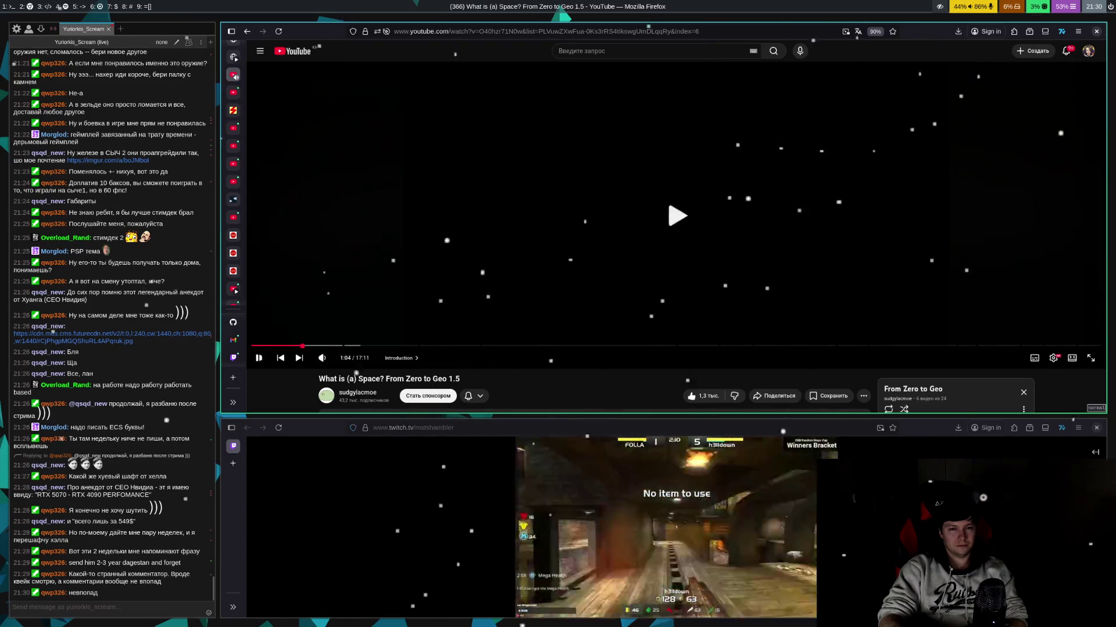
- Play the lecture through the vector grid part, pausing at 1:18
key(space)
key(space)
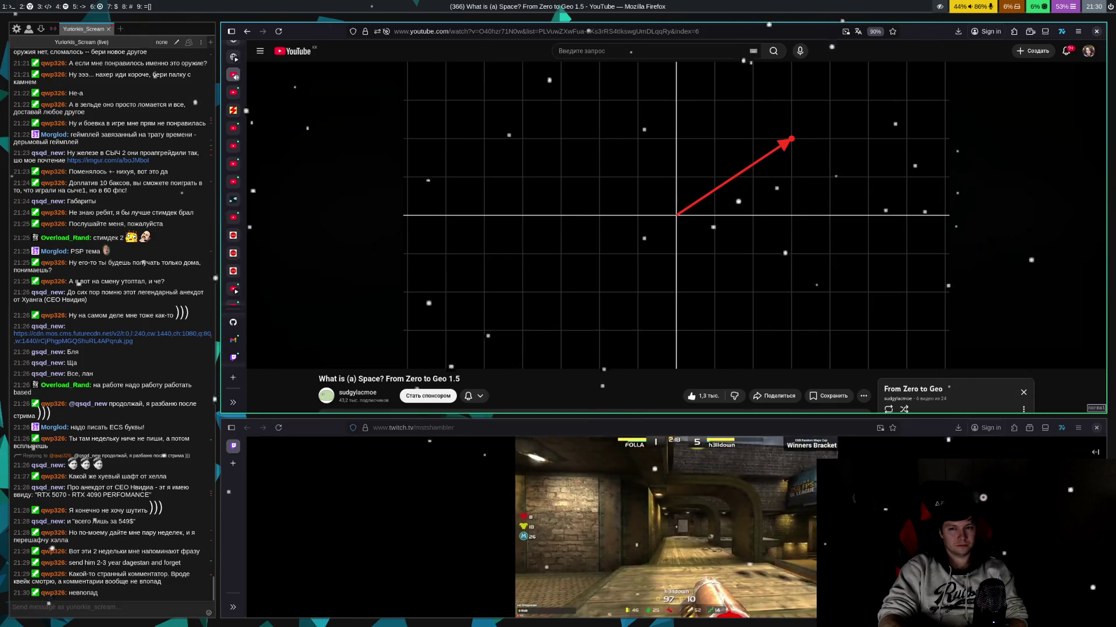
key(space)
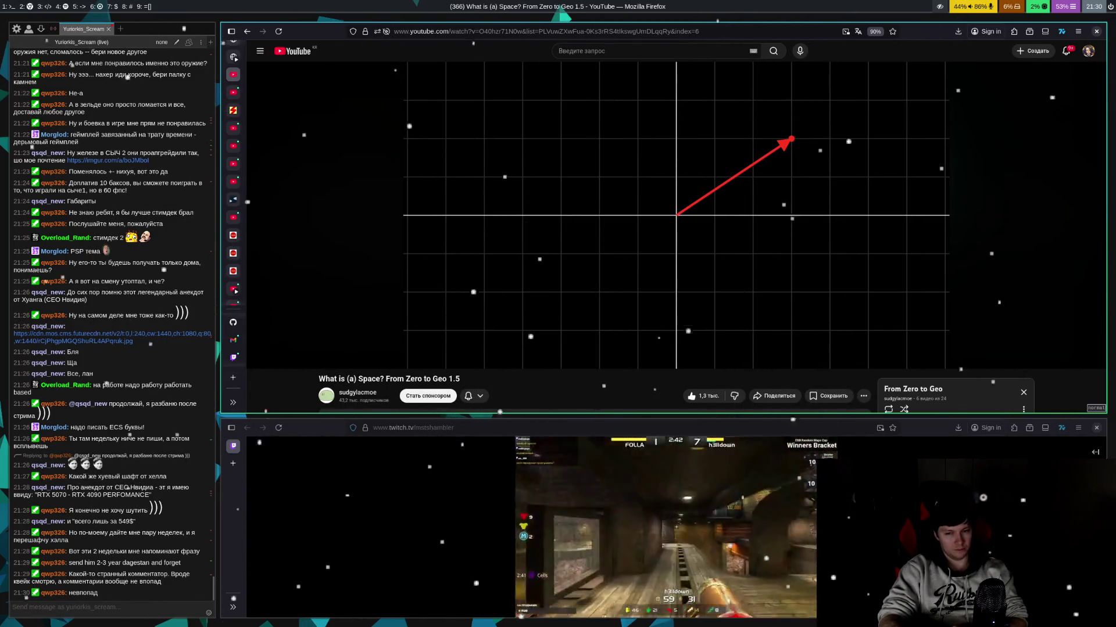
key(space)
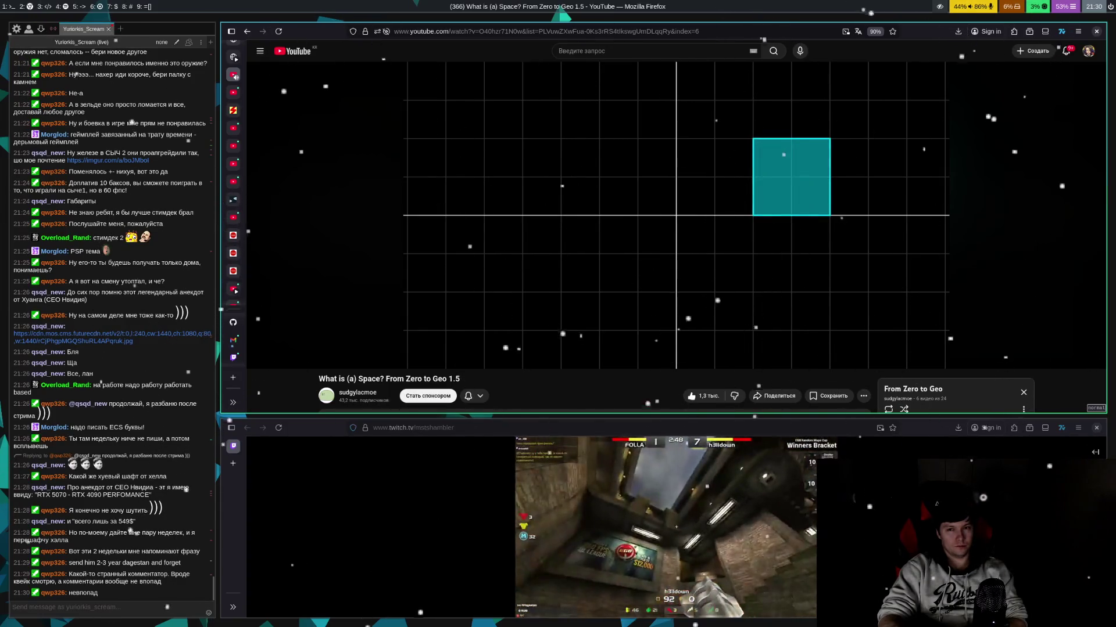
key(space)
key(space)
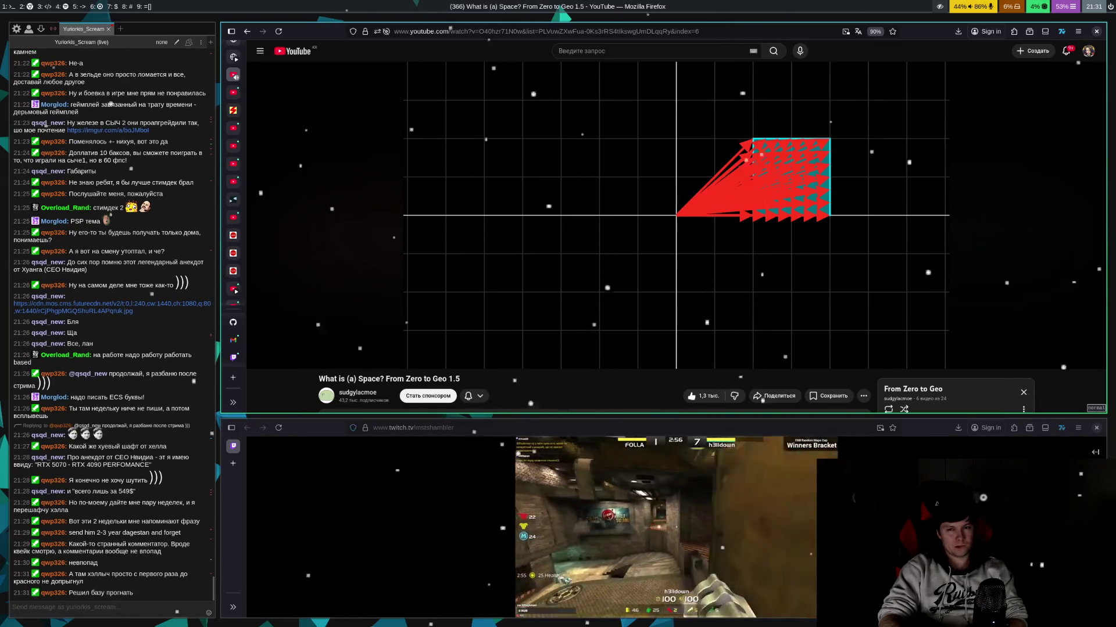
- Watch the red vectors fill the cyan square, stopping at 1:48 before resuming
key(space)
key(space)
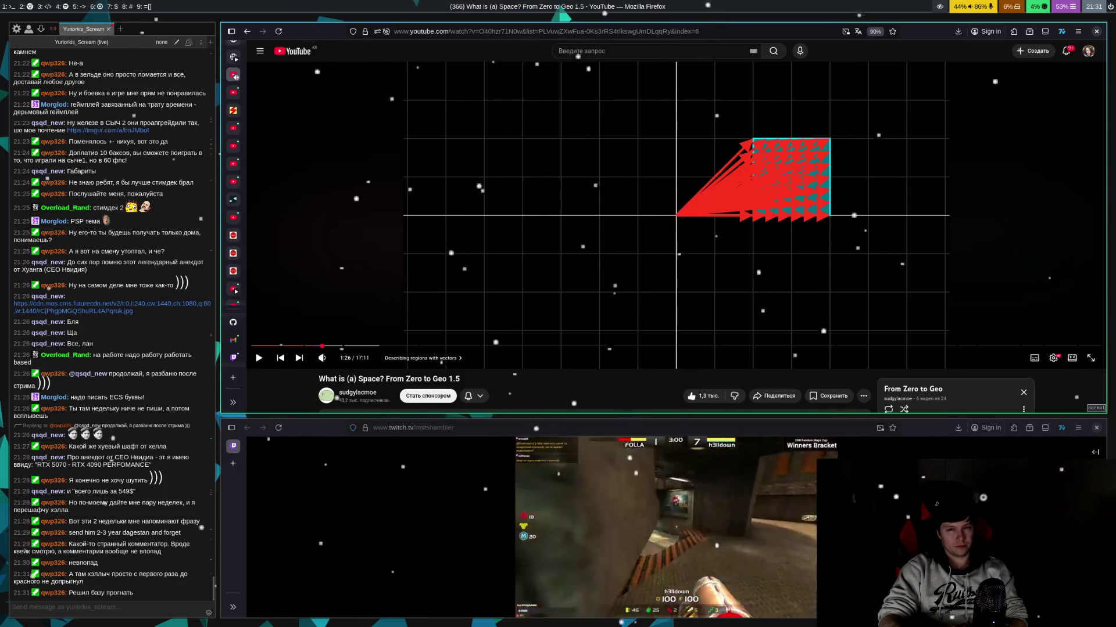
key(space)
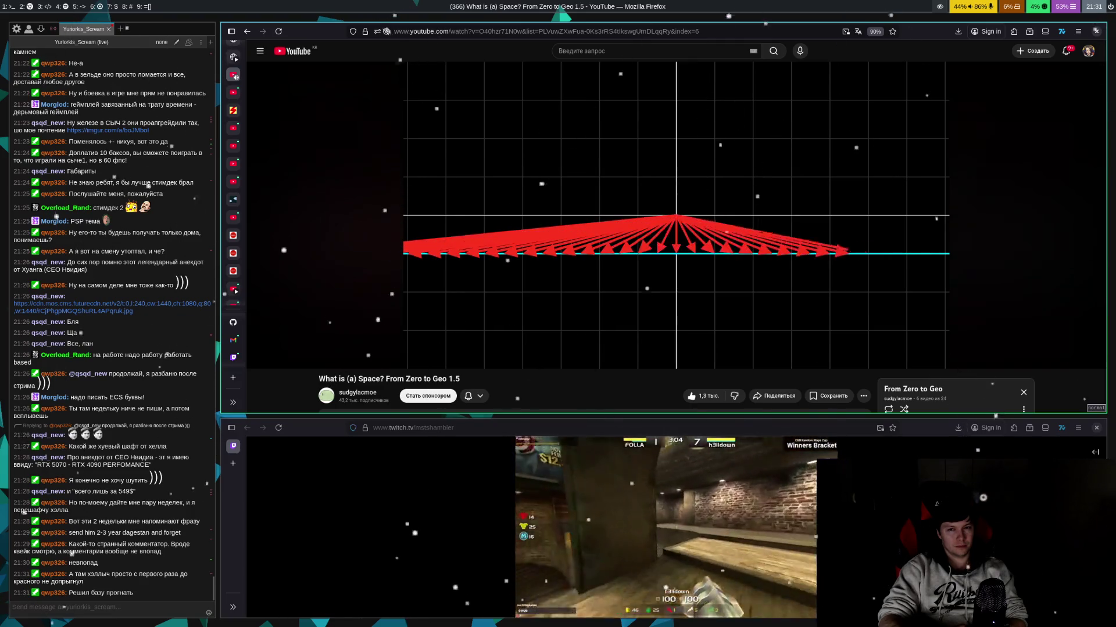
key(space)
key(space)
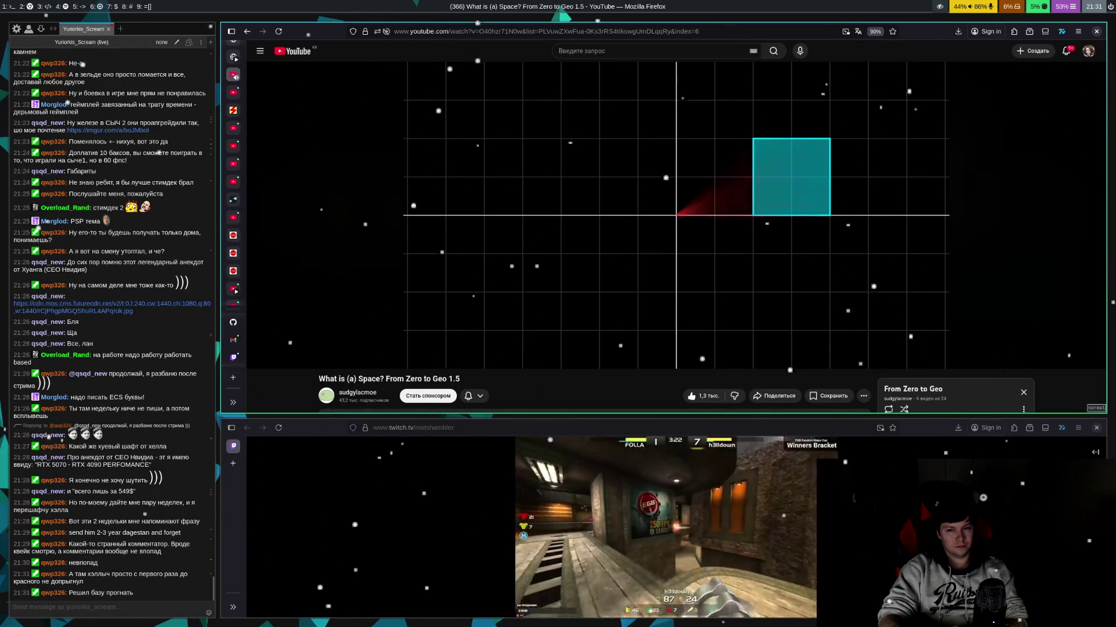
key(space)
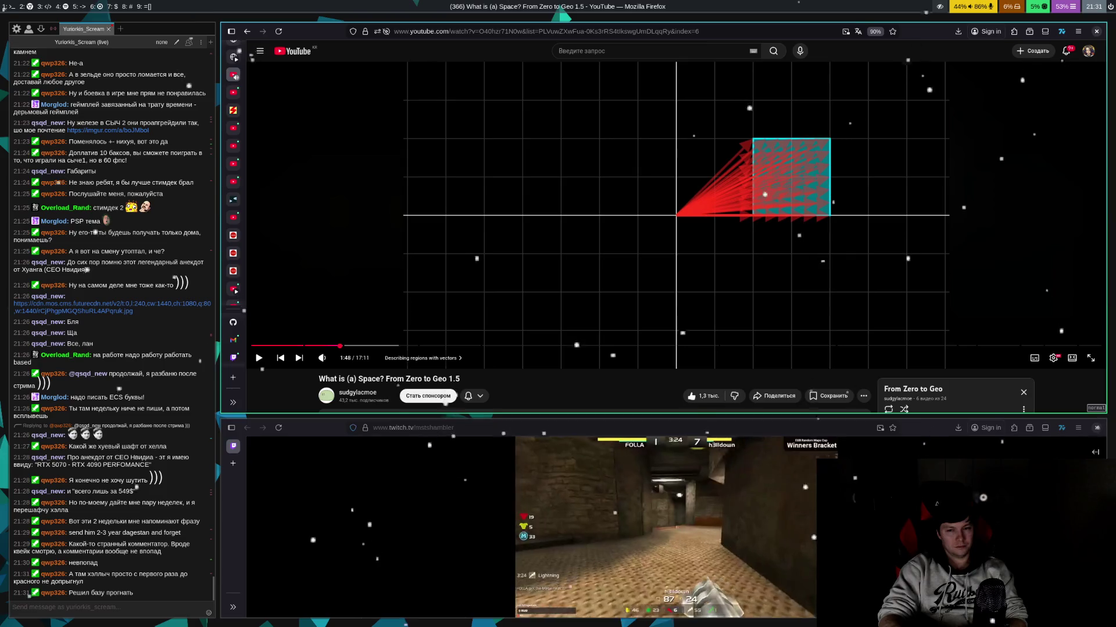
key(space)
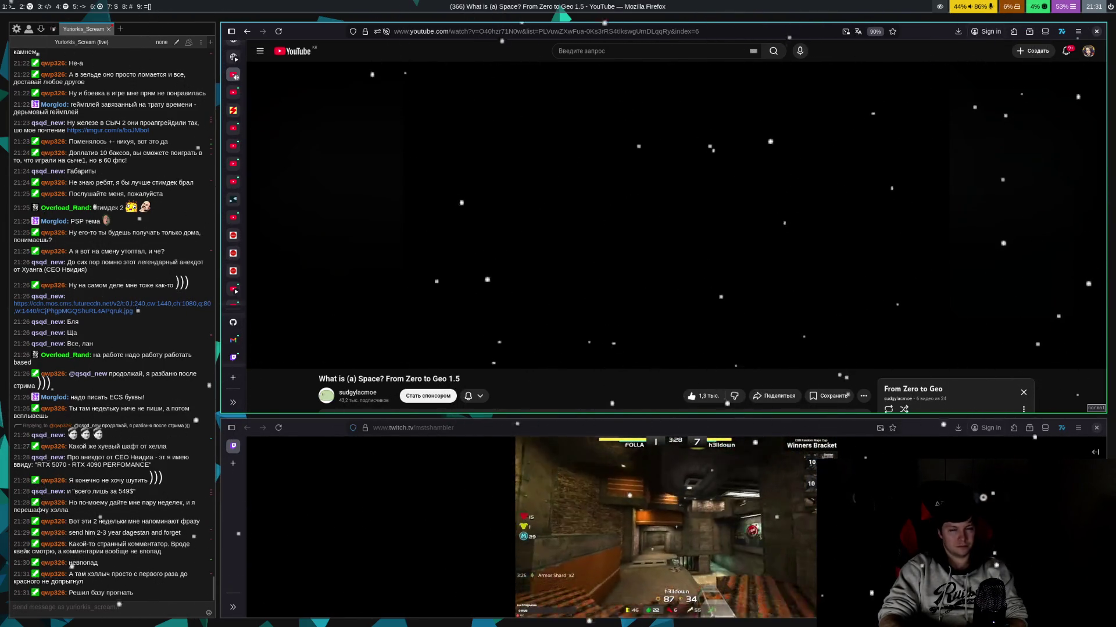
- Pause at 1:52, then play from 1:54 to the 'What regions do we consider to be space?' slide
key(space)
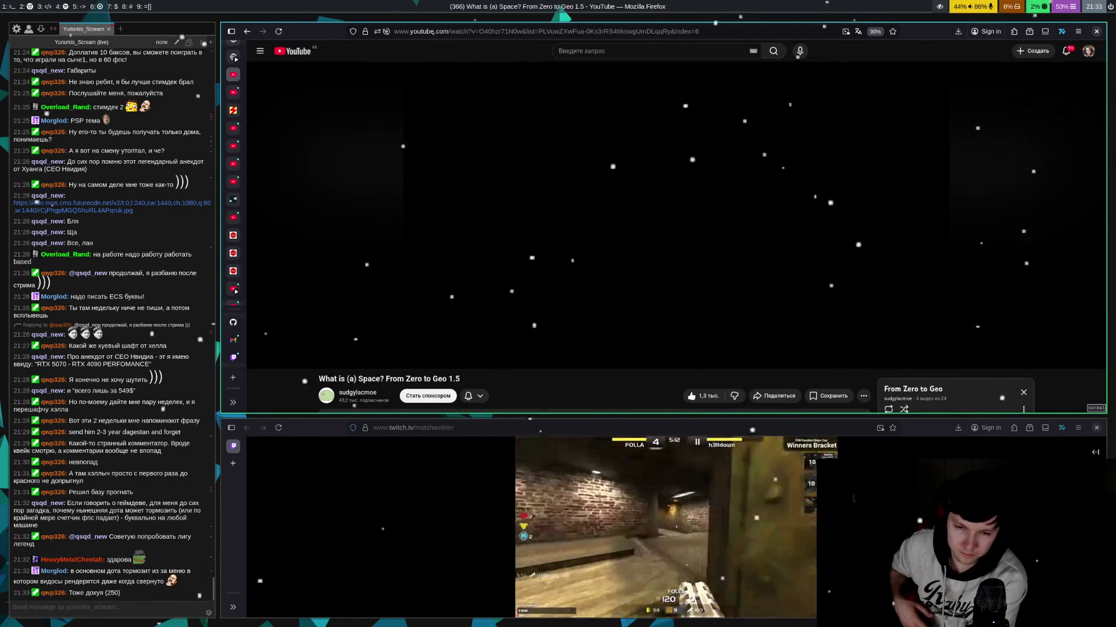
key(space)
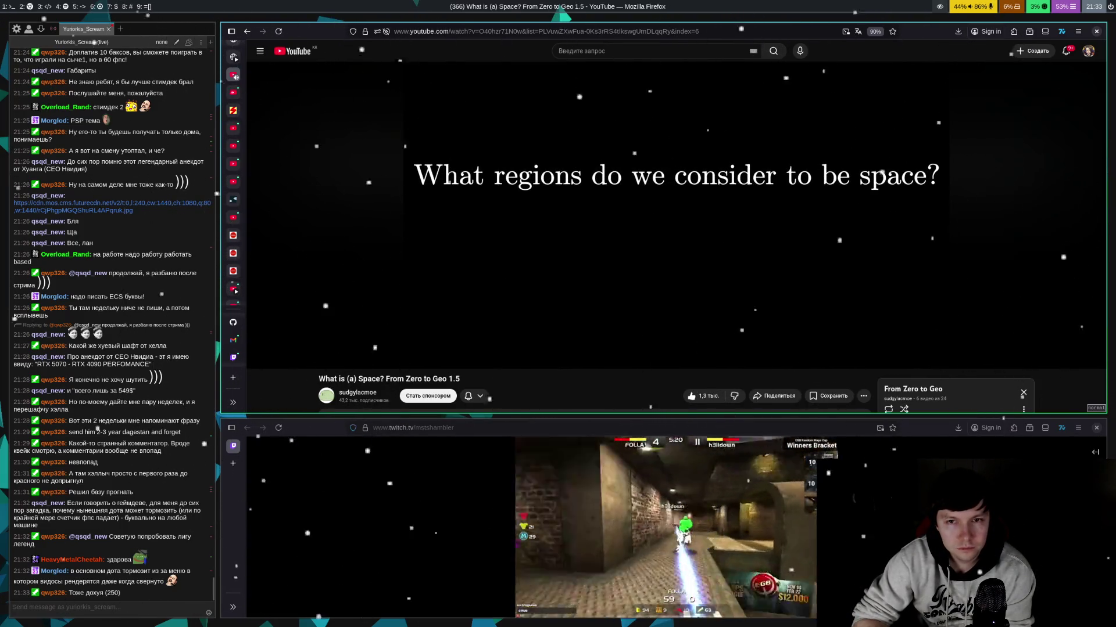
- Pause briefly at 2:00, then stop at 2:10 as the question tilts onto 3D axes
key(space)
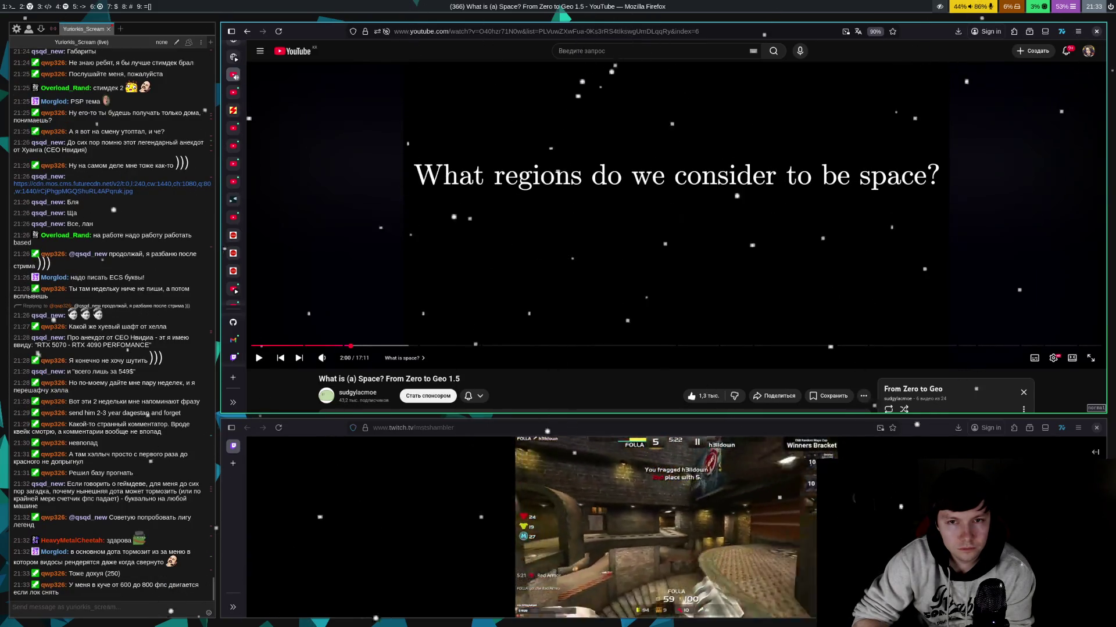
key(space)
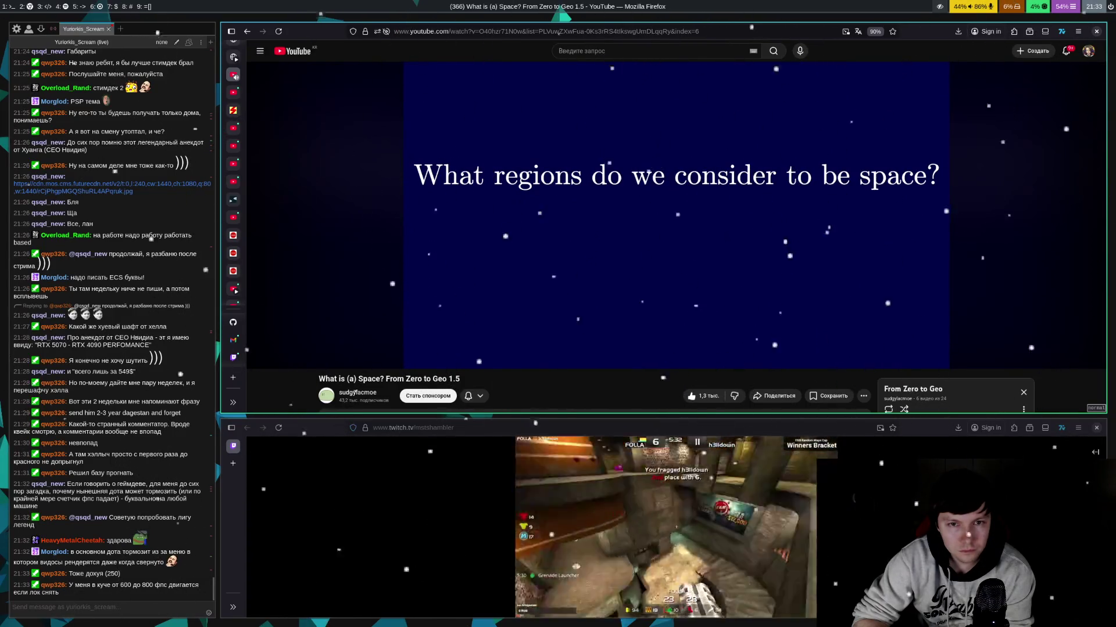
key(space)
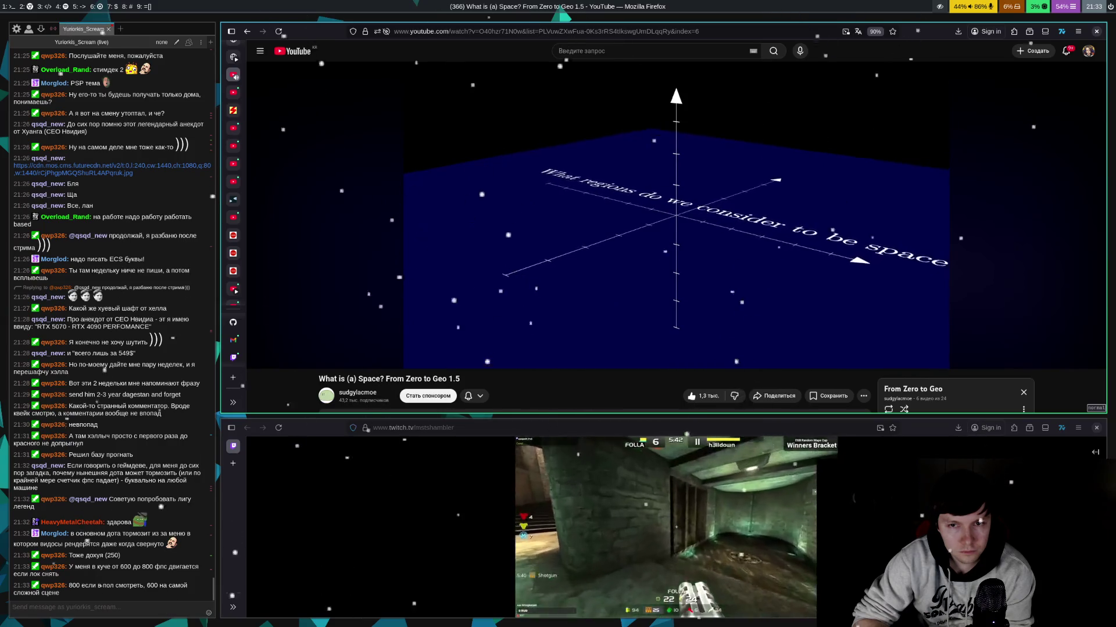
- Watch the 3D axes and coloured regions animation, pausing at 2:26 and 2:31
key(space)
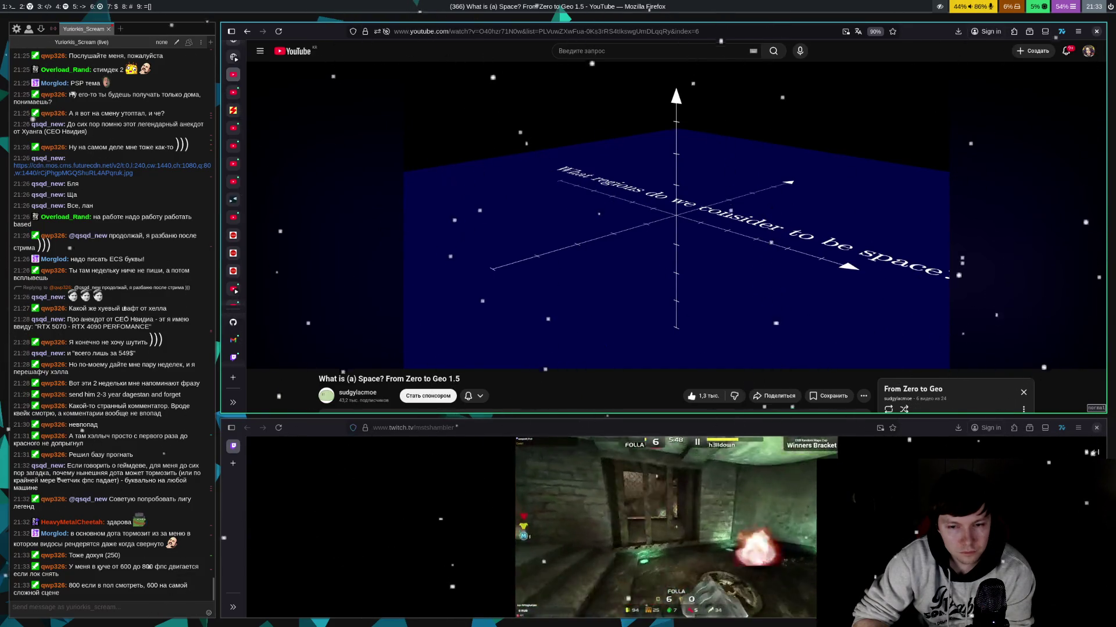
key(space)
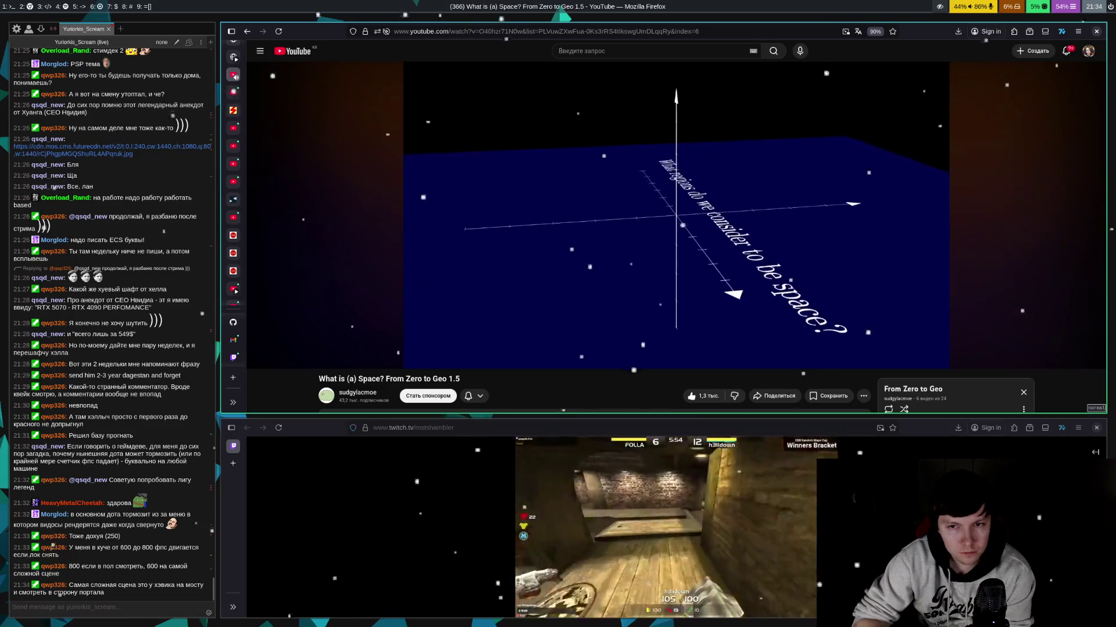
key(space)
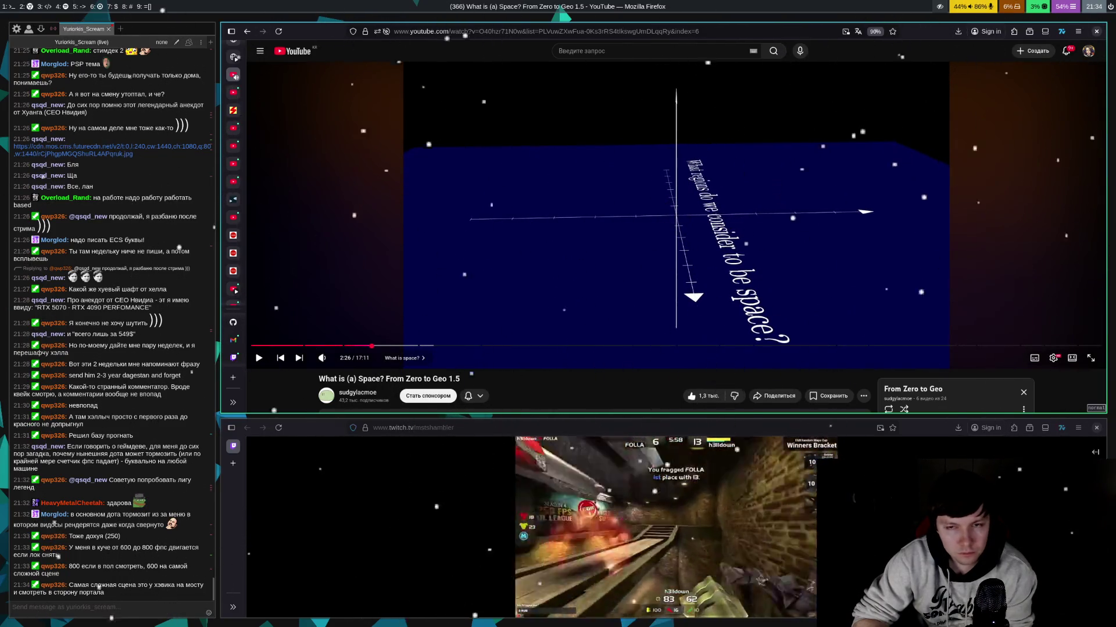
key(space)
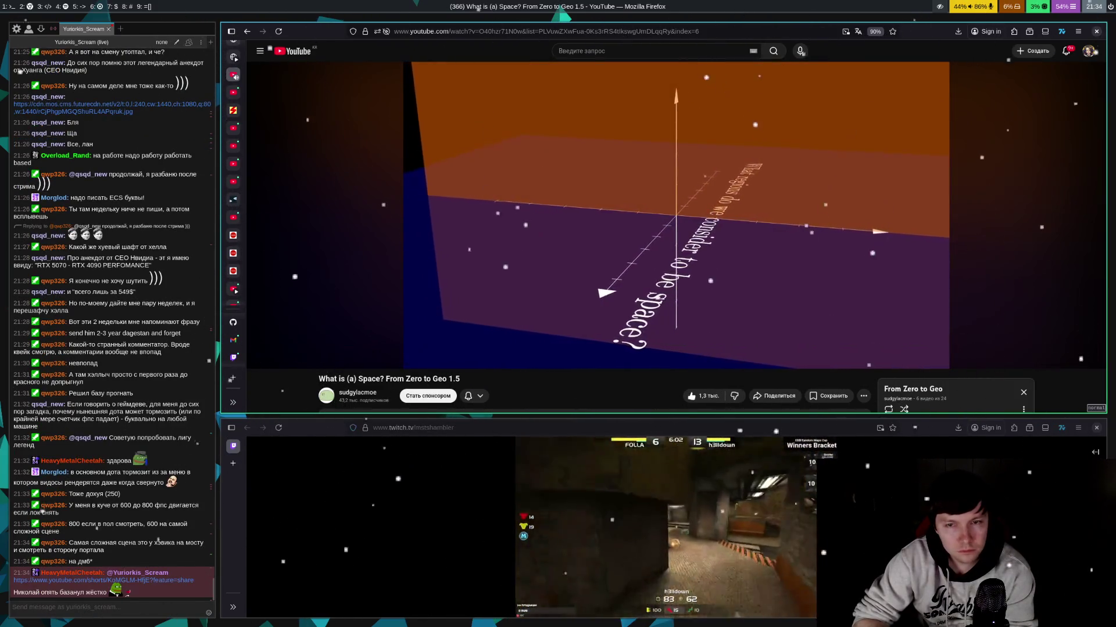
key(space)
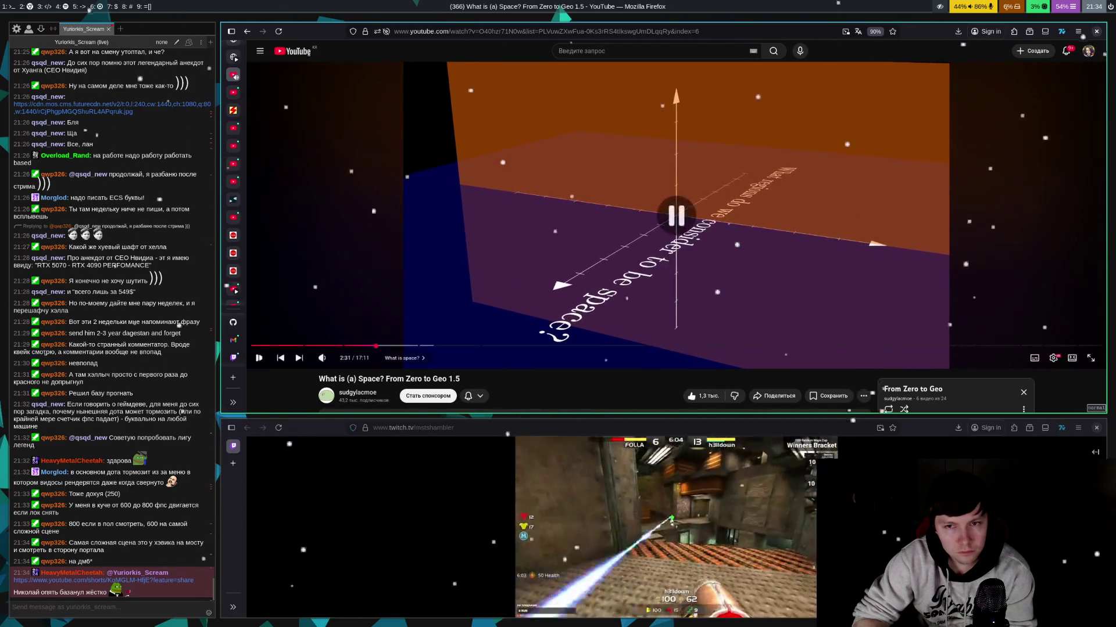
key(space)
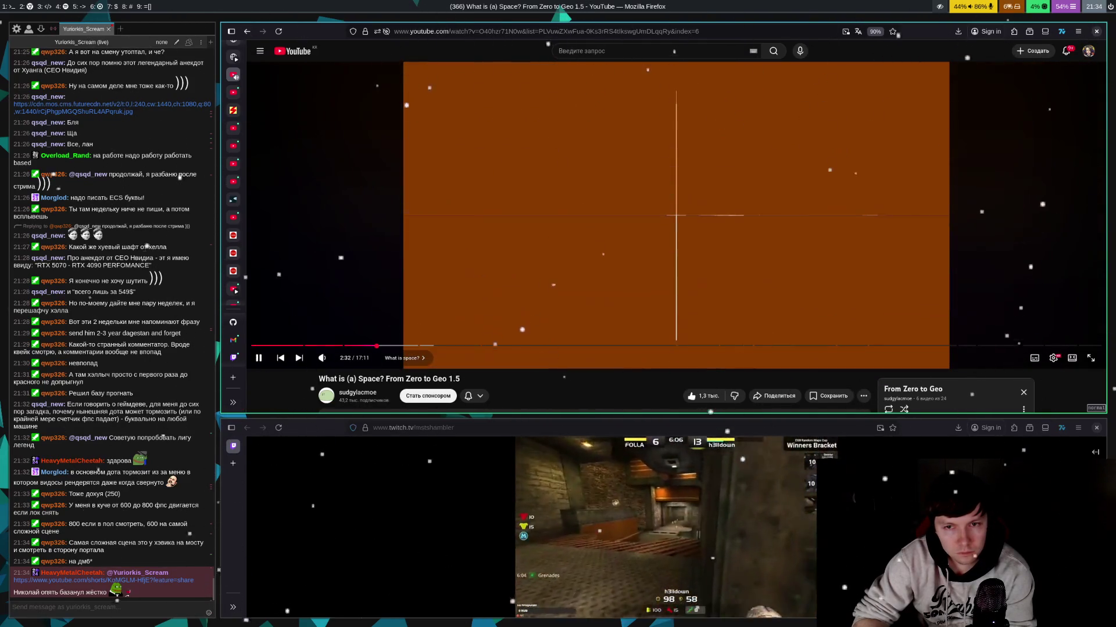
- Rewind the lecture to 2:18, then open the YouTube Short linked in the chat
key(space)
key(Left)
key(Left)
key(Left)
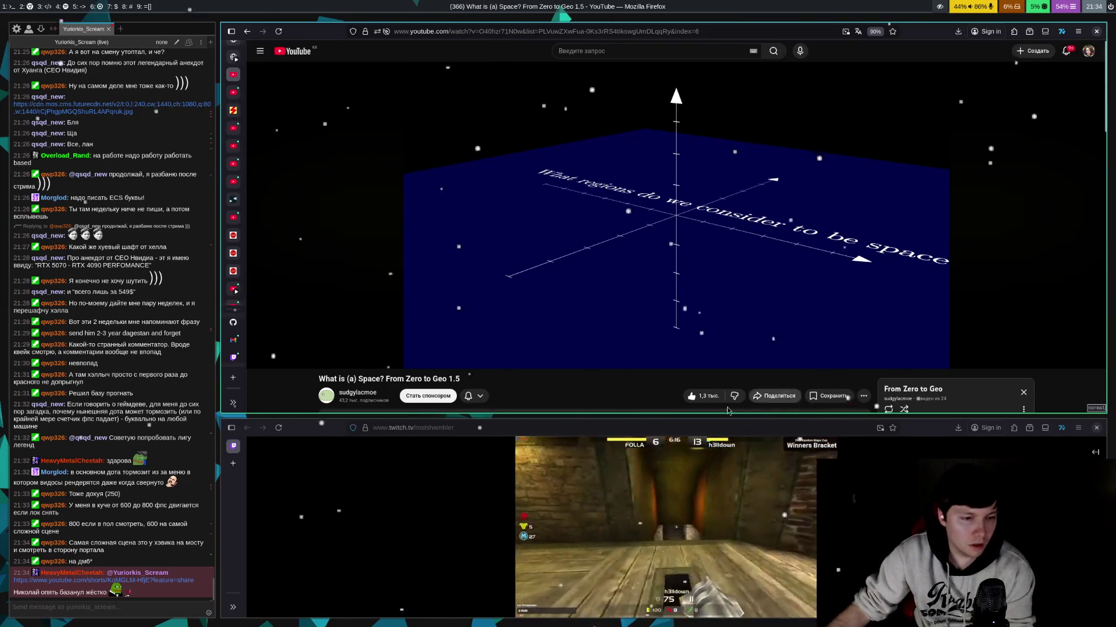
click(95, 581)
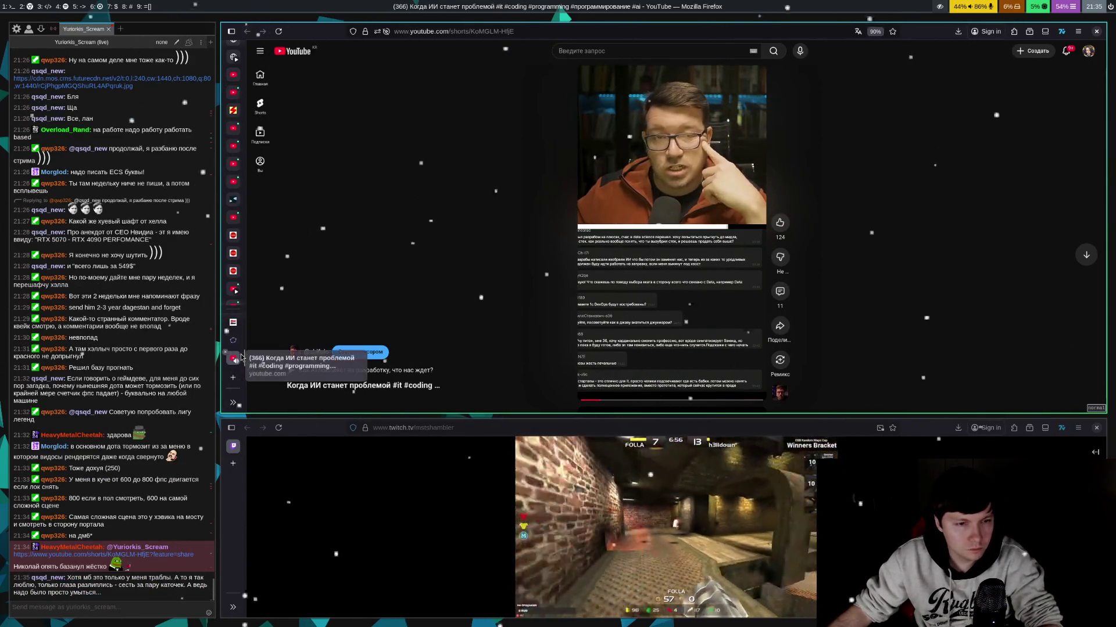
key(ctrl+w)
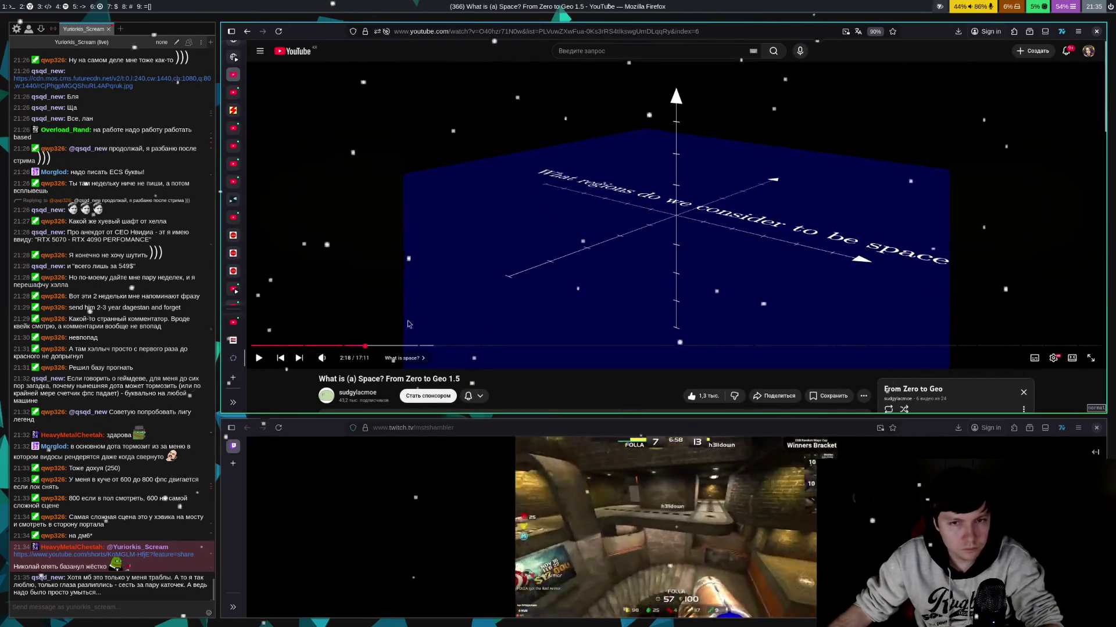